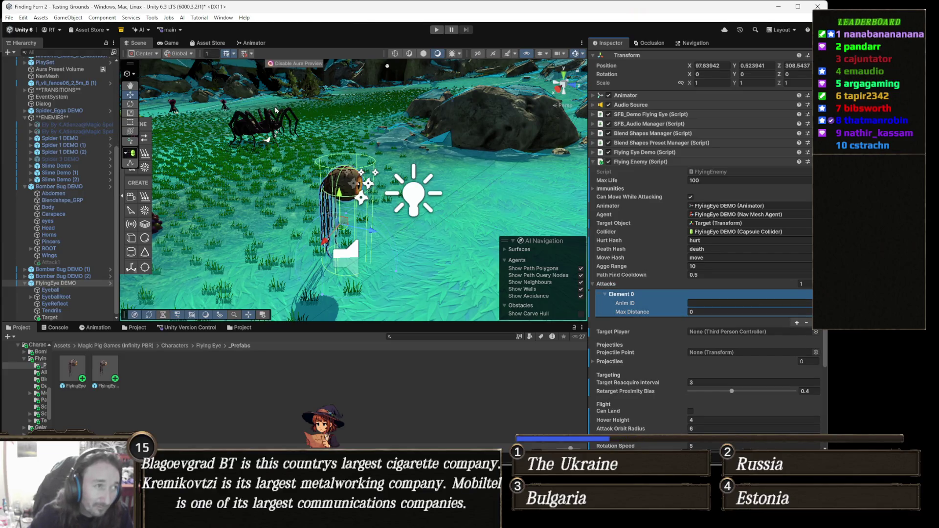
# - Switch from the Scene view to the Animator window showing the Flying Eye state graph
pyautogui.click(254, 43)
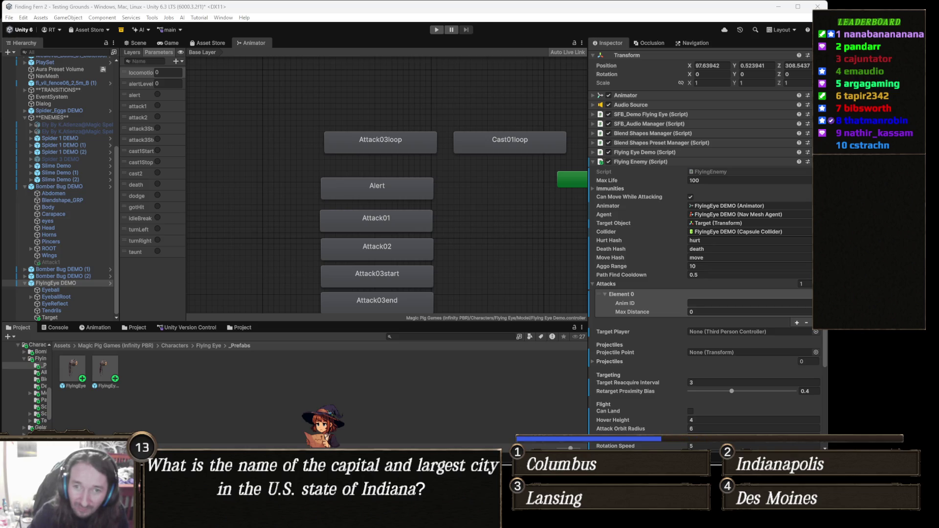
pyautogui.click(641, 303)
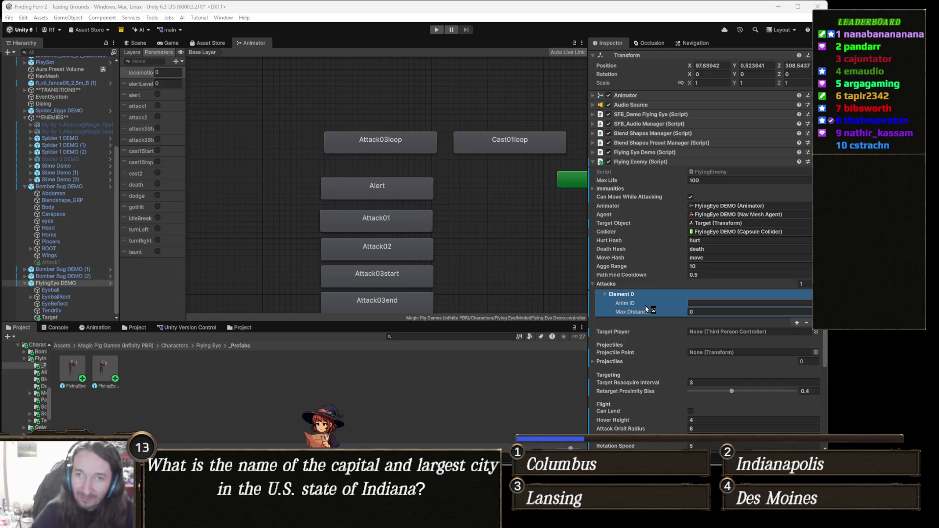
pyautogui.click(714, 265)
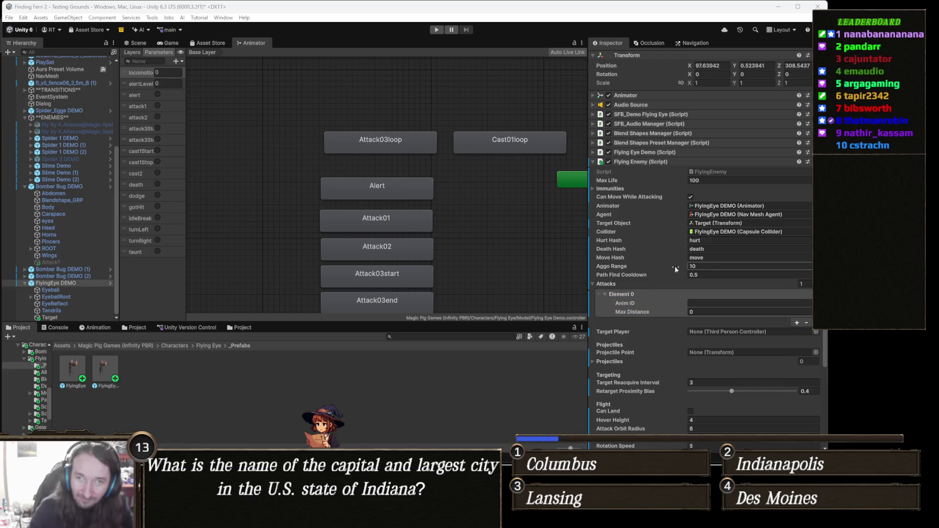
pyautogui.press('Return')
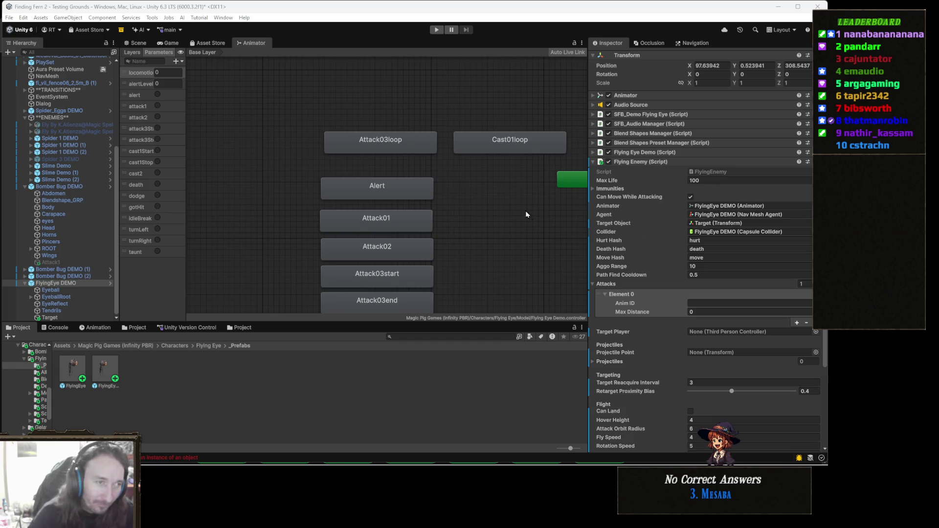
pyautogui.click(403, 144)
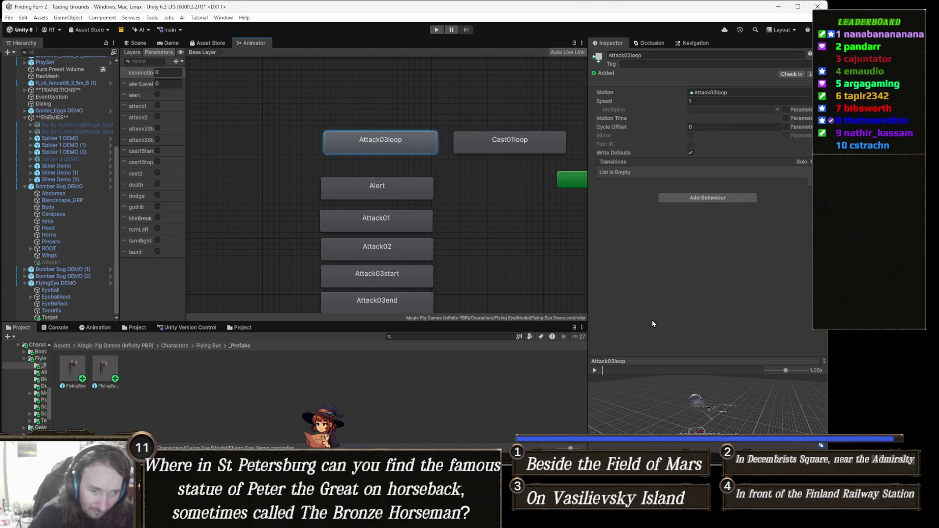
# - Preview the Attack03loop and Cast01loop animations in the Inspector preview
pyautogui.moveTo(719, 399)
pyautogui.mouseDown()
pyautogui.moveTo(697, 409)
pyautogui.moveTo(665, 394)
pyautogui.mouseUp()
pyautogui.click(595, 370)
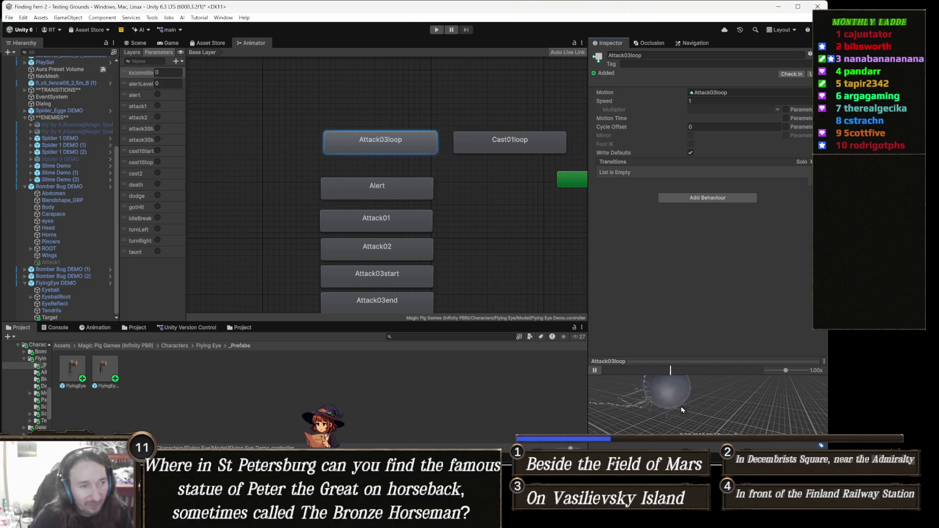
pyautogui.click(511, 146)
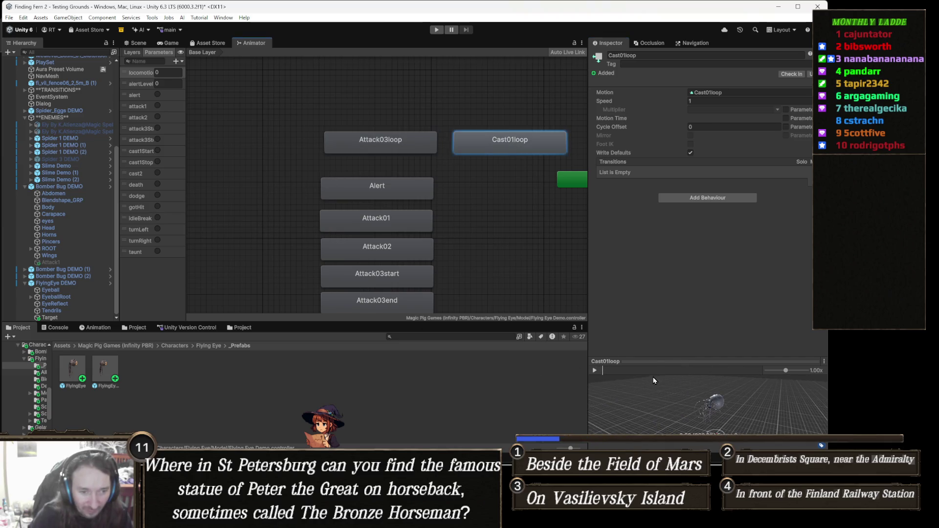
pyautogui.click(594, 371)
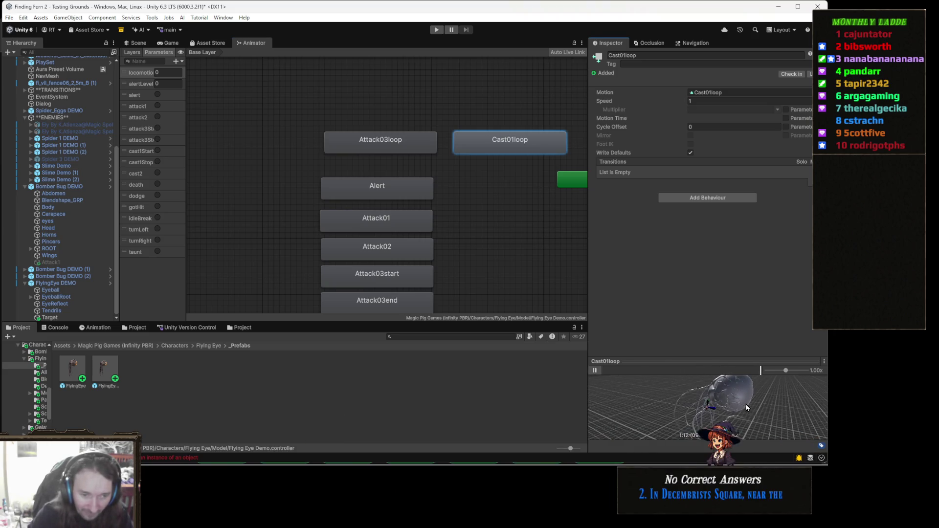
pyautogui.scroll(3, 662, 415)
pyautogui.scroll(-3, 662, 415)
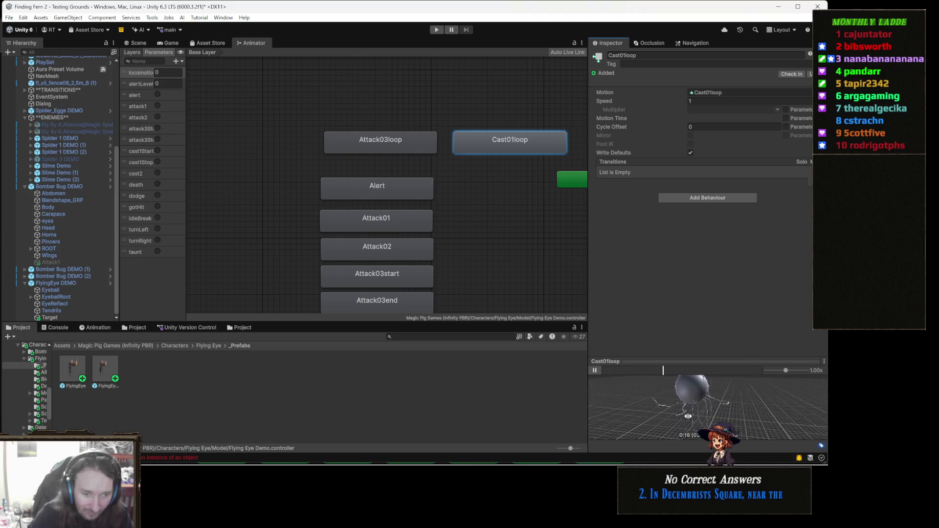
pyautogui.click(594, 370)
# - Select the Attack01 state and play, then stop, its animation preview
pyautogui.moveTo(413, 261); pyautogui.dragTo(421, 221)
pyautogui.click(408, 189)
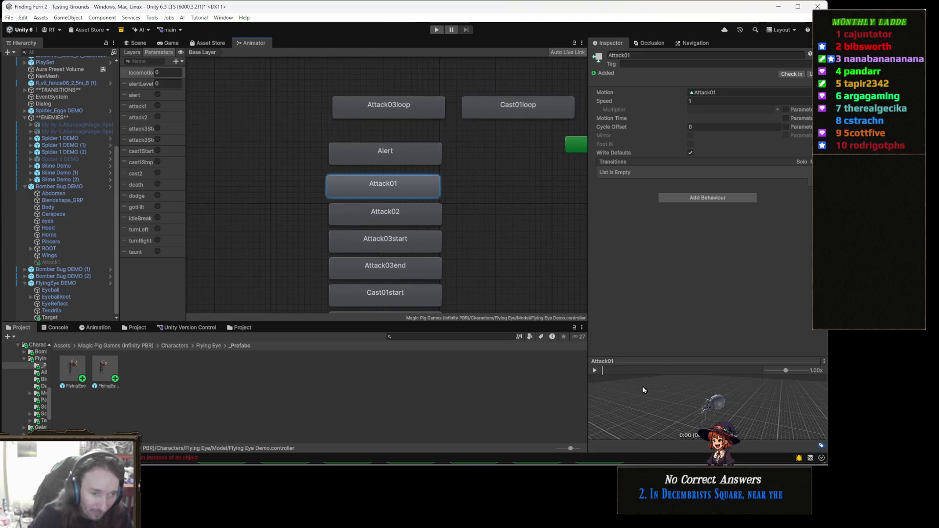
pyautogui.click(596, 371)
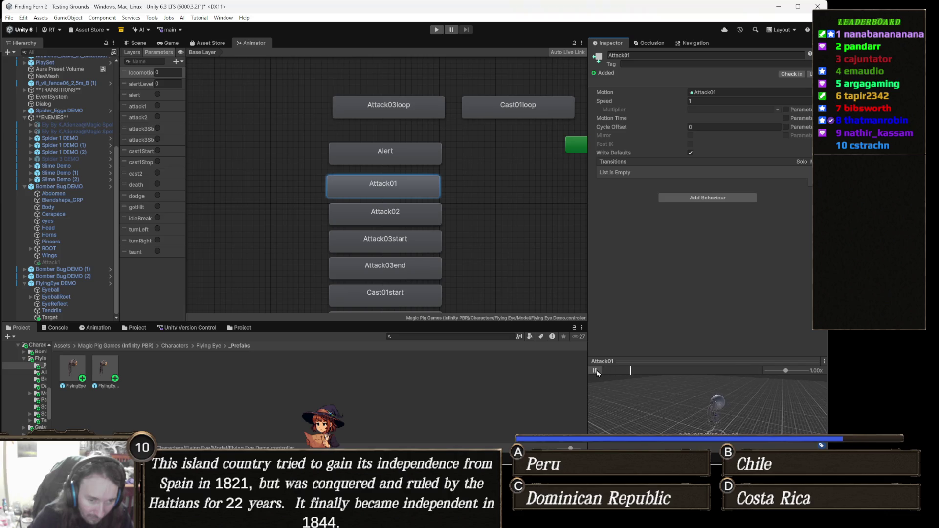
pyautogui.click(595, 371)
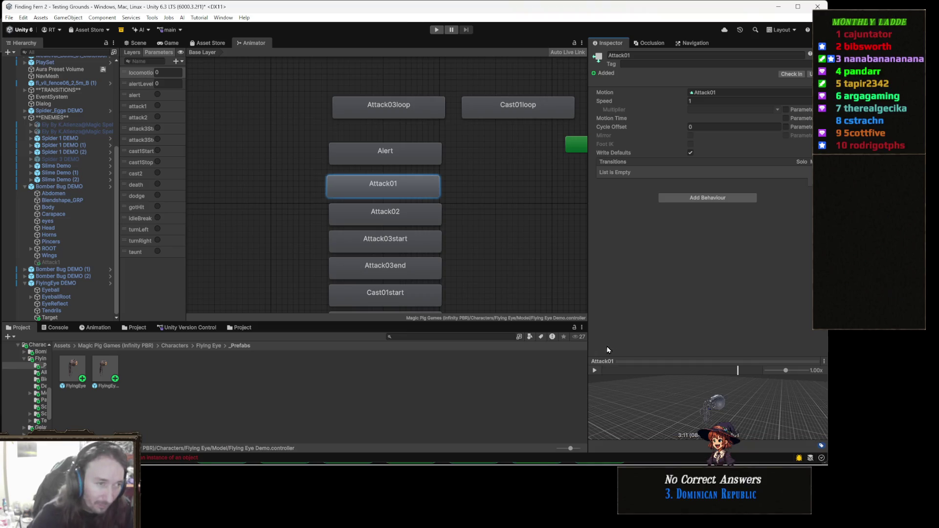
# - Select the Attack02 state and play, then stop, its animation preview
pyautogui.click(415, 210)
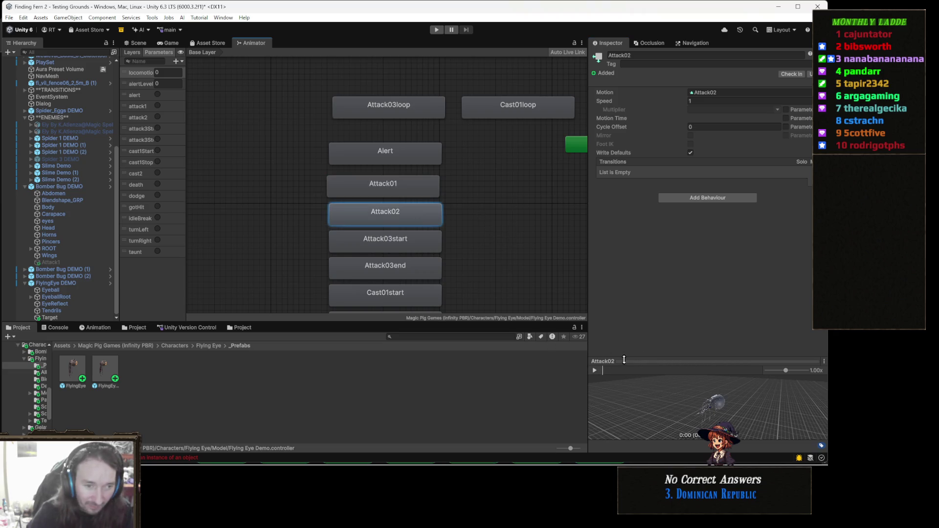
pyautogui.click(595, 370)
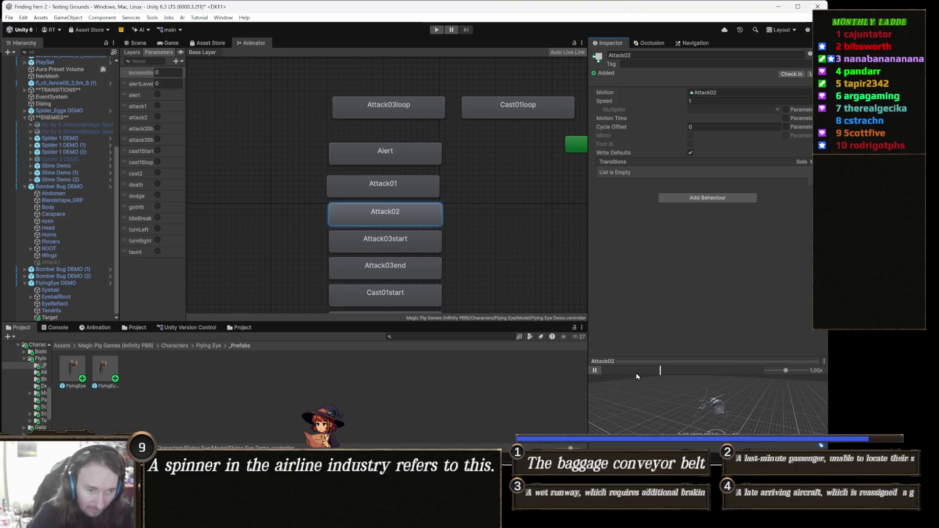
pyautogui.click(592, 372)
pyautogui.scroll(-2, 436, 252)
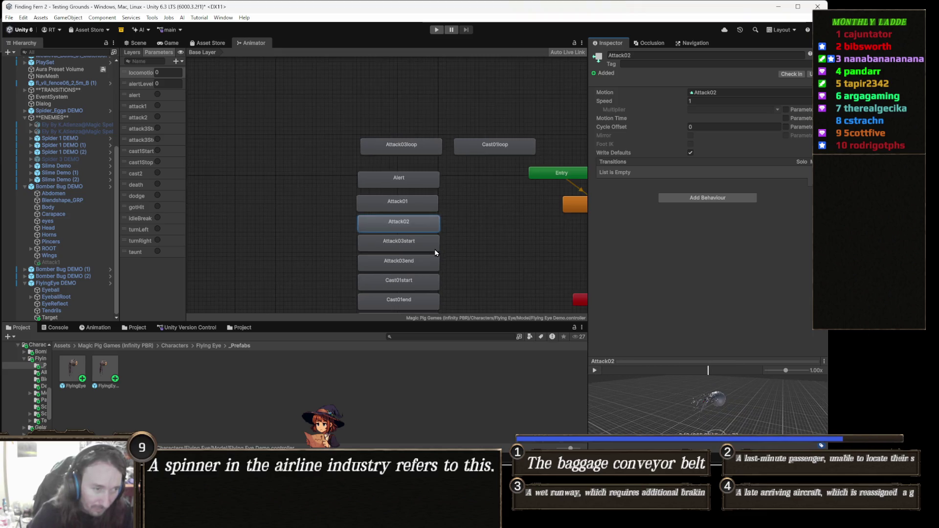
pyautogui.scroll(2, 439, 228)
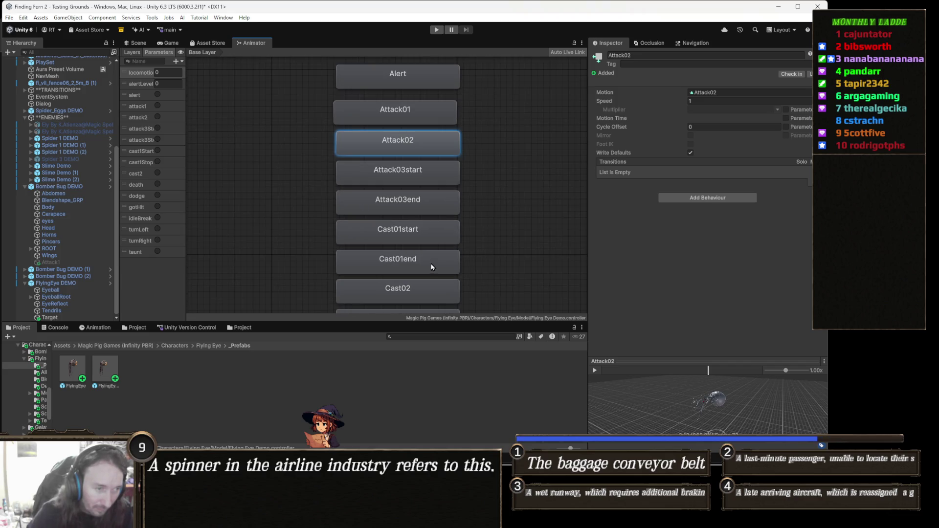
# - Select the Cast02 state and play, then stop, its animation preview
pyautogui.moveTo(433, 258); pyautogui.dragTo(442, 228)
pyautogui.click(424, 264)
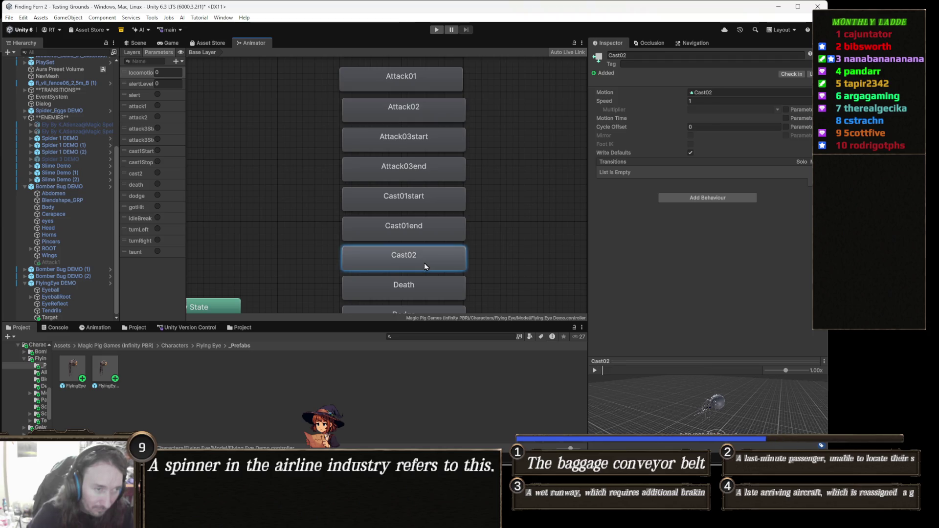
pyautogui.click(596, 371)
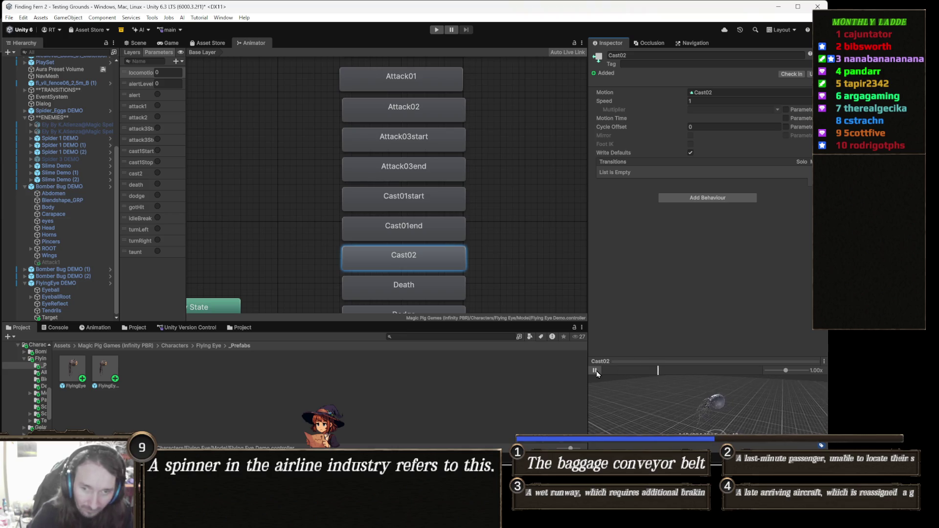
pyautogui.click(594, 371)
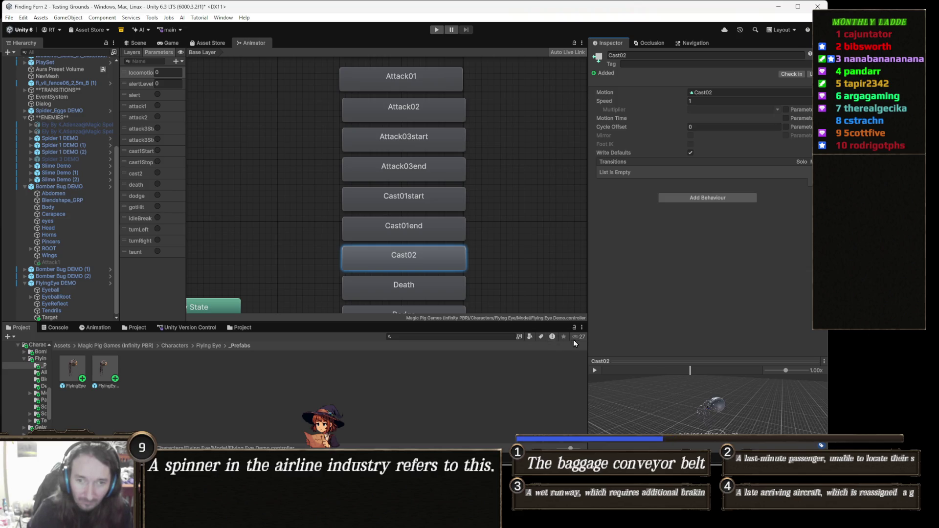
# - Pan and zoom the graph past Taunt over to the Entry and locomotion states
pyautogui.moveTo(481, 256); pyautogui.dragTo(482, 232)
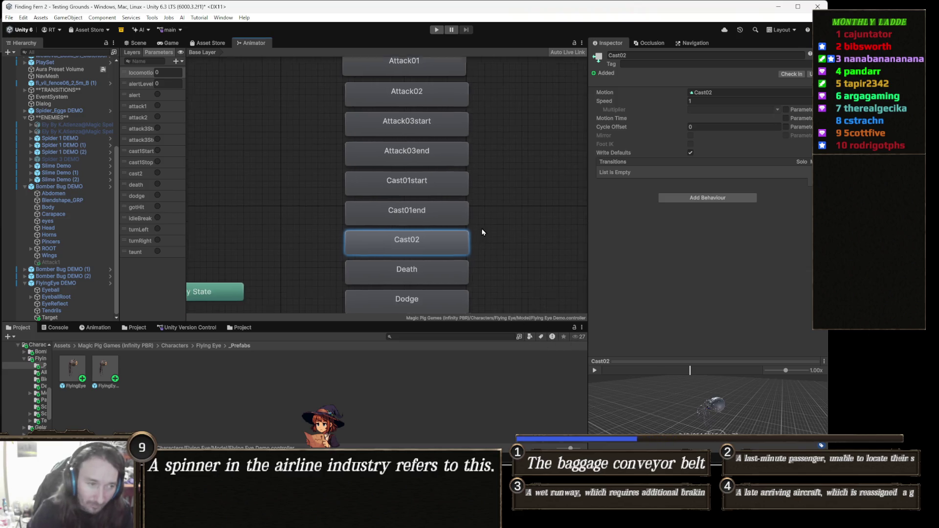
pyautogui.scroll(-10, 482, 232)
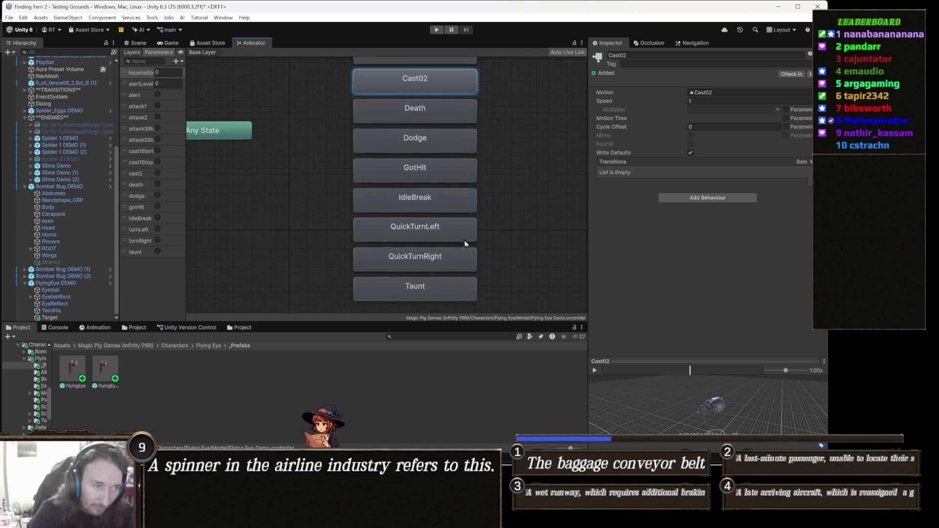
pyautogui.scroll(-1, 465, 247)
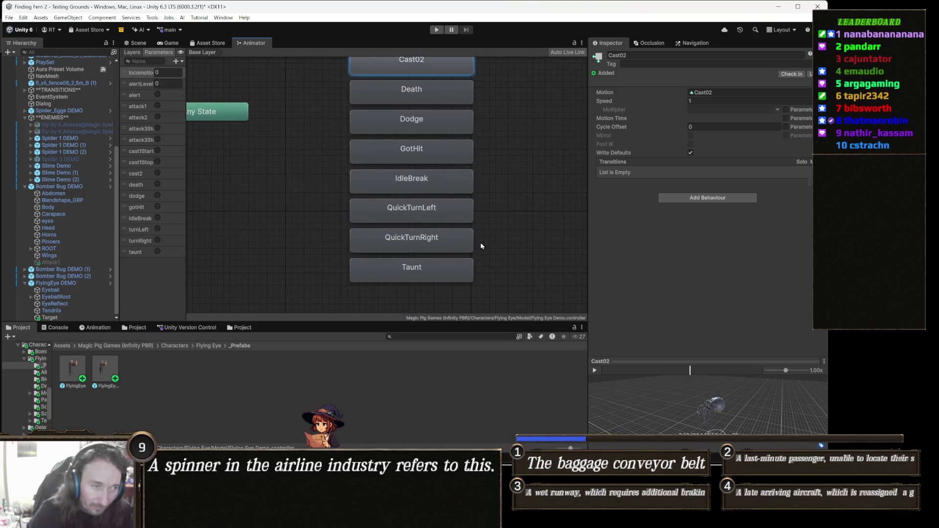
pyautogui.scroll(12, 480, 242)
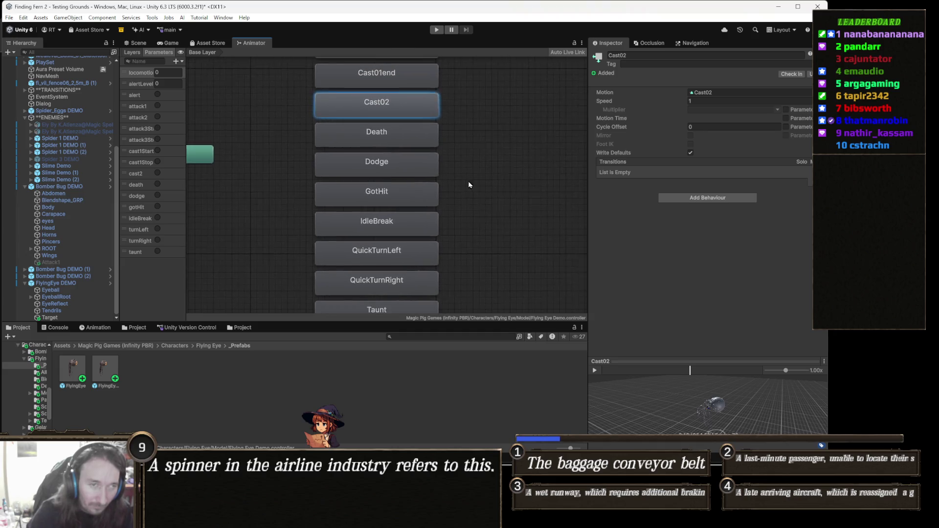
pyautogui.scroll(7, 461, 279)
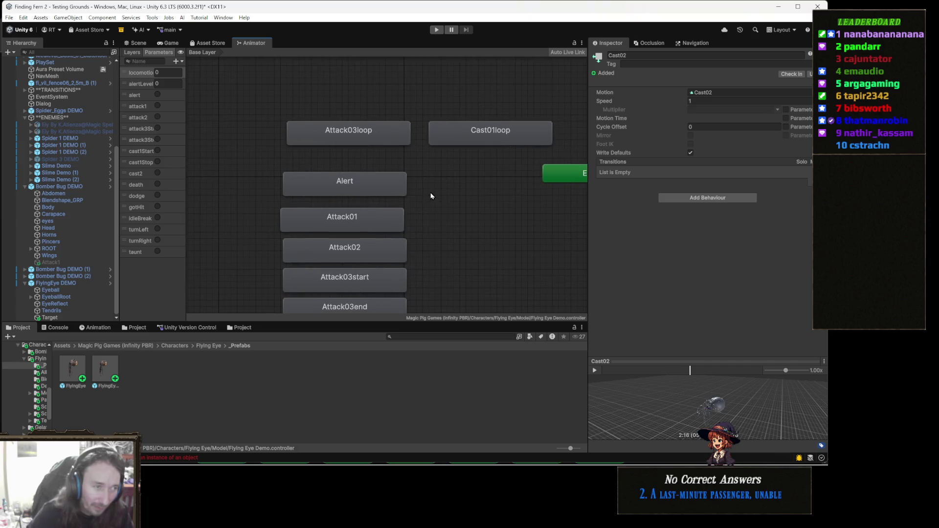
pyautogui.scroll(-3, 507, 179)
pyautogui.moveTo(506, 178)
pyautogui.mouseDown()
pyautogui.moveTo(395, 176)
pyautogui.moveTo(410, 181)
pyautogui.mouseUp()
pyautogui.scroll(3, 394, 176)
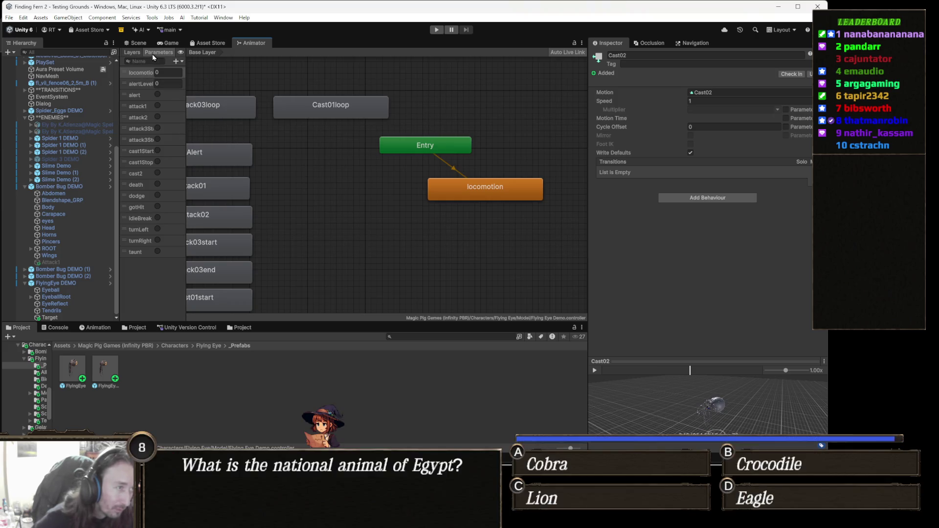
# - Delete the alert, attack and taunt parameters from the Animator's Parameters list
pyautogui.click(133, 53)
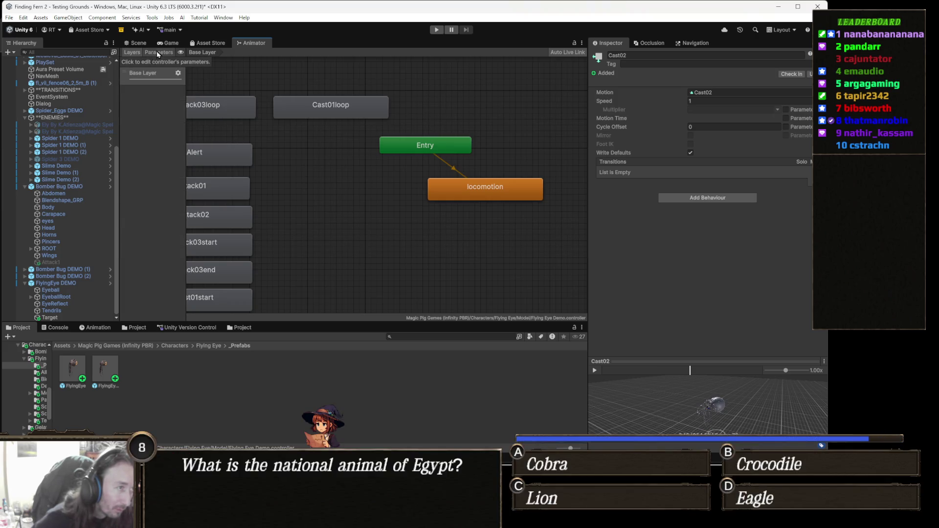
pyautogui.click(157, 52)
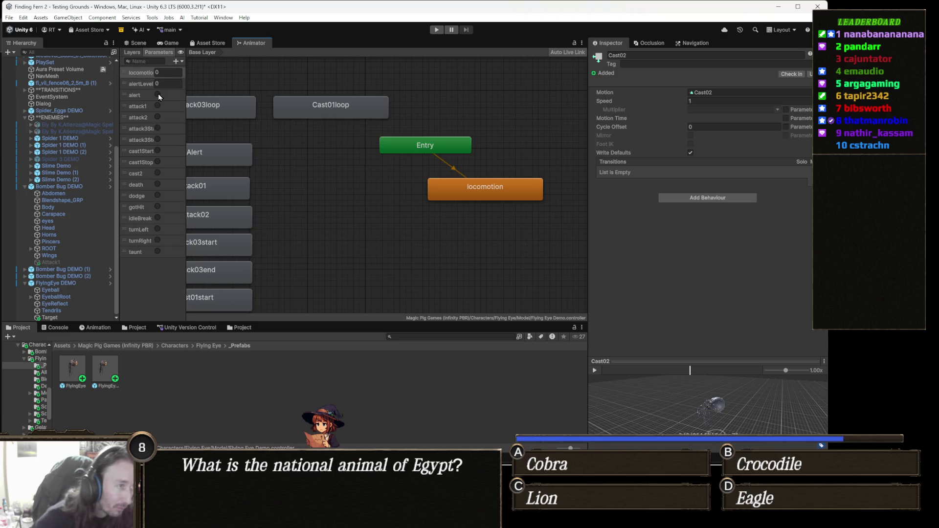
pyautogui.click(135, 97)
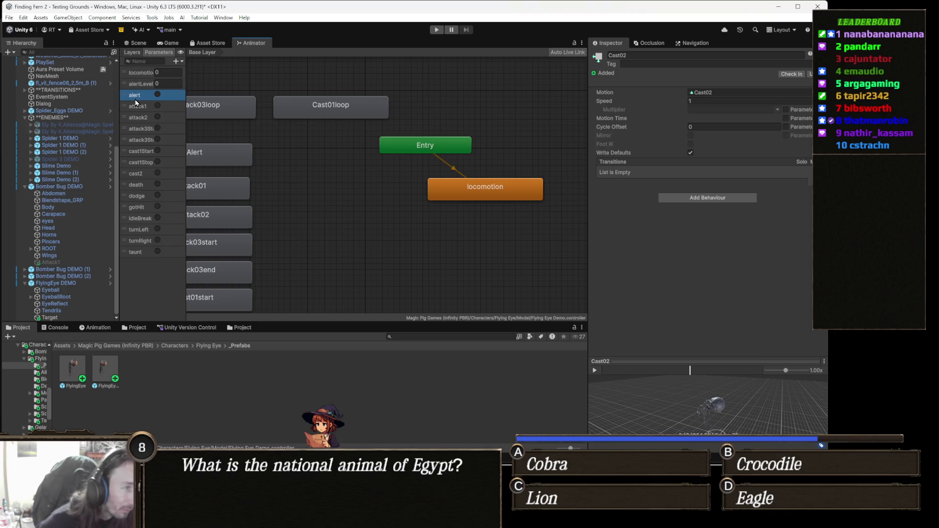
pyautogui.press('Delete')
pyautogui.press('Delete')
pyautogui.press('Delete')
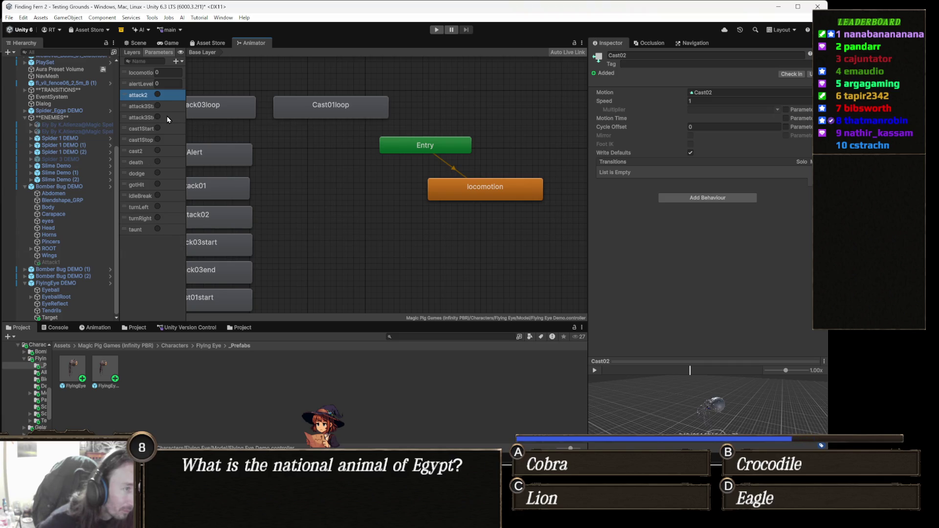
pyautogui.press('Delete')
pyautogui.press('Delete')
pyautogui.press('Delete')
pyautogui.press('Delete')
pyautogui.press('Delete')
pyautogui.press('Delete')
pyautogui.press('Delete')
pyautogui.press('Delete')
pyautogui.press('Delete')
pyautogui.press('Delete')
pyautogui.press('Delete')
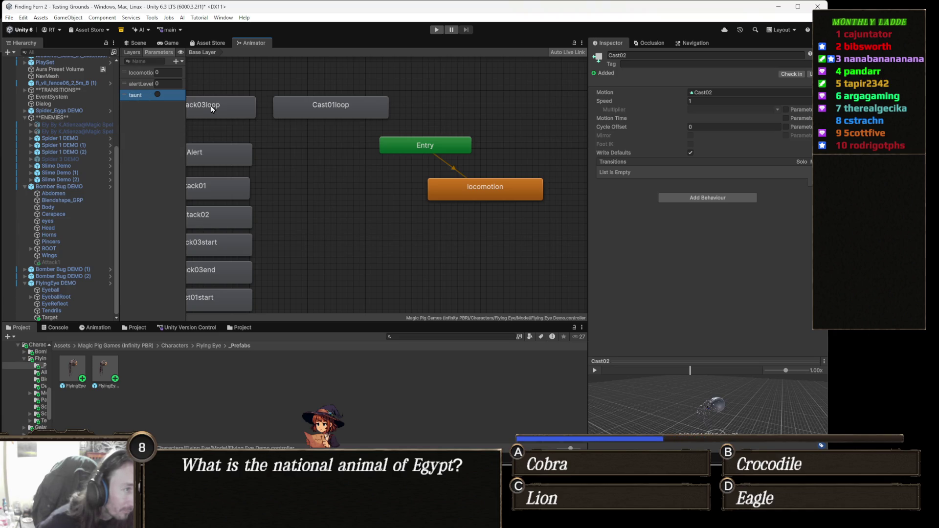
# - Request deletion of the alertLevel parameter, then cancel to keep it
pyautogui.click(139, 84)
pyautogui.press('Delete')
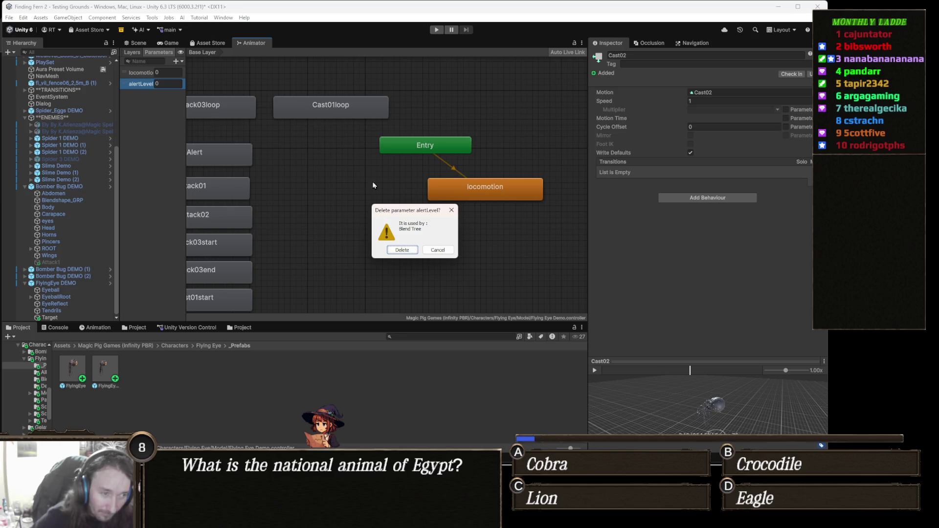
pyautogui.press('Escape')
# - Review the Attack, Cast, GotHit, QuickTurn and Taunt states, then open the Alert state's Alerted clip
pyautogui.moveTo(295, 176)
pyautogui.mouseDown()
pyautogui.moveTo(362, 141)
pyautogui.moveTo(414, 78)
pyautogui.mouseUp()
pyautogui.scroll(-2, 385, 175)
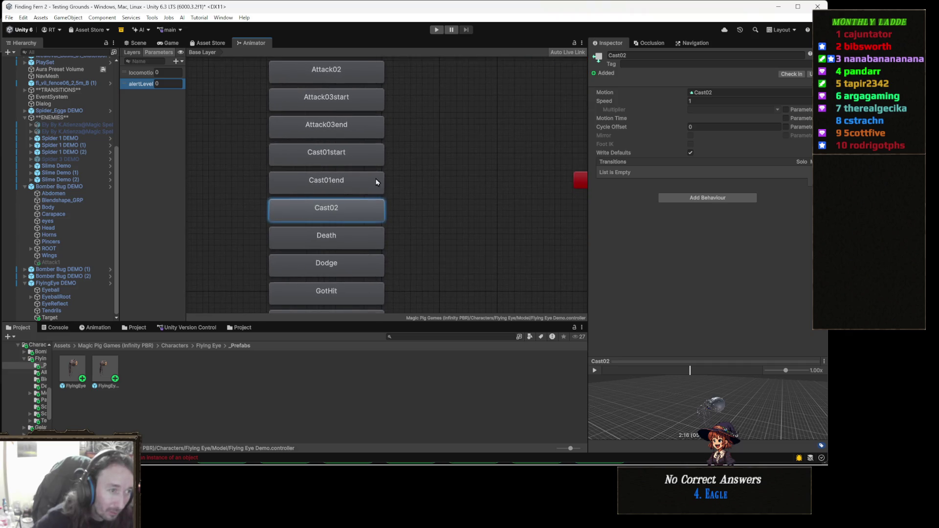
pyautogui.scroll(-4, 372, 156)
pyautogui.scroll(-3, 357, 184)
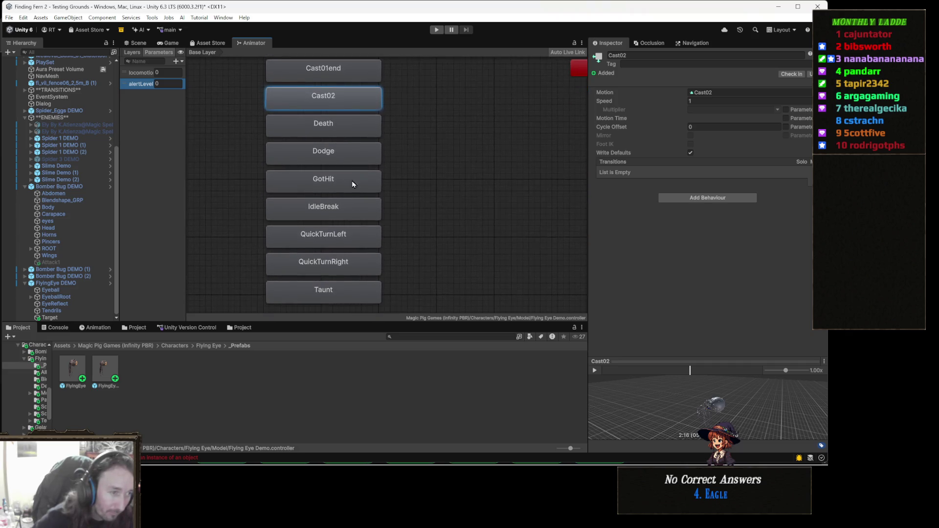
pyautogui.scroll(8, 293, 191)
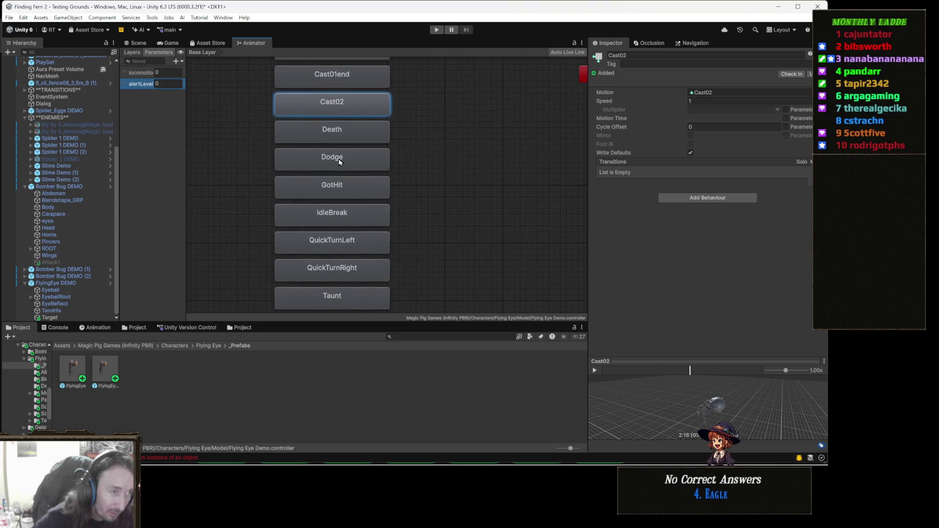
pyautogui.moveTo(341, 195); pyautogui.dragTo(428, 155)
pyautogui.scroll(5, 428, 156)
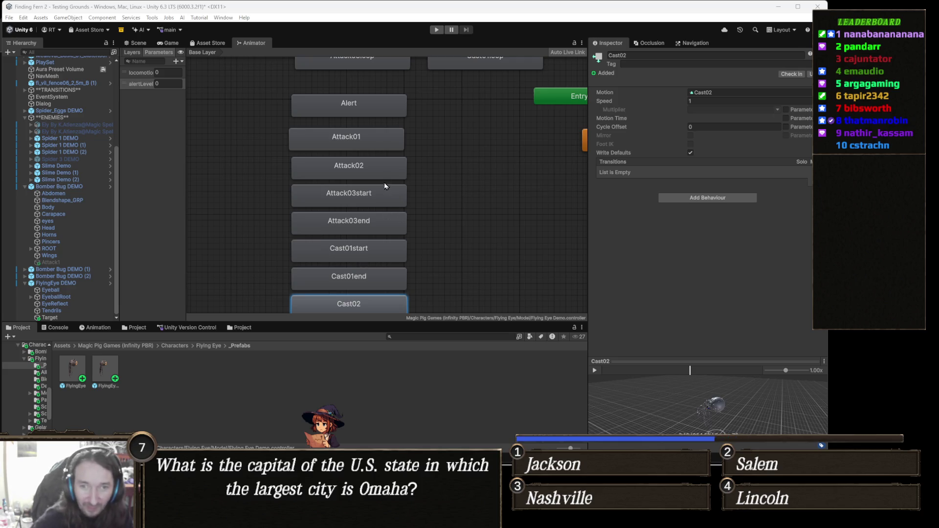
pyautogui.scroll(2, 368, 186)
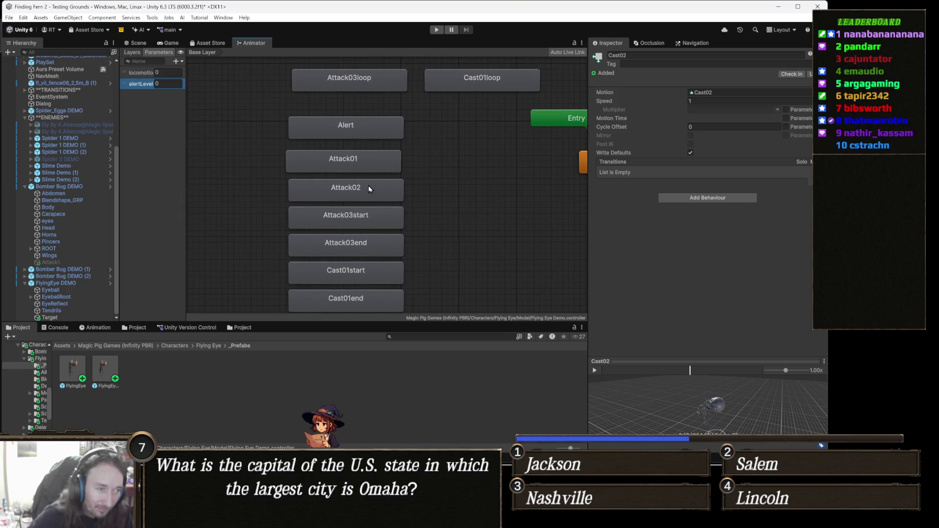
pyautogui.scroll(1, 381, 190)
pyautogui.moveTo(396, 191); pyautogui.dragTo(400, 202)
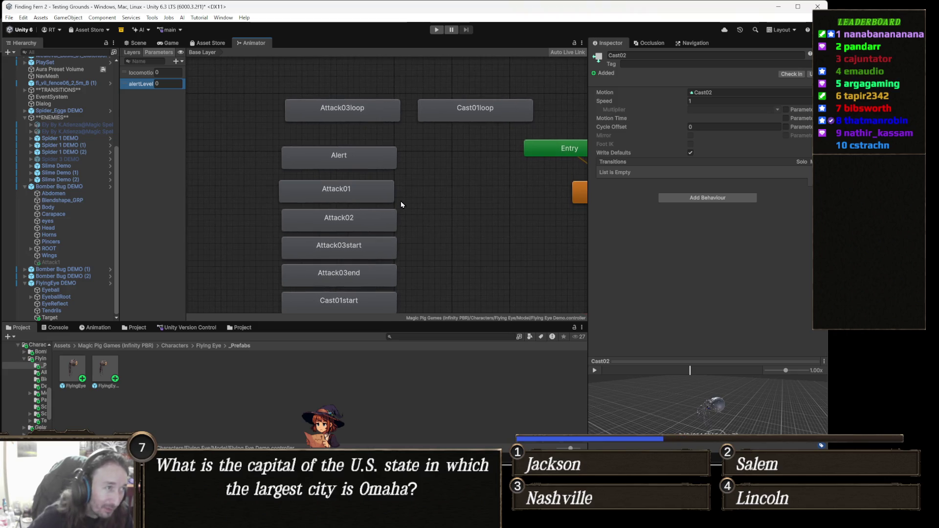
pyautogui.doubleClick(358, 161)
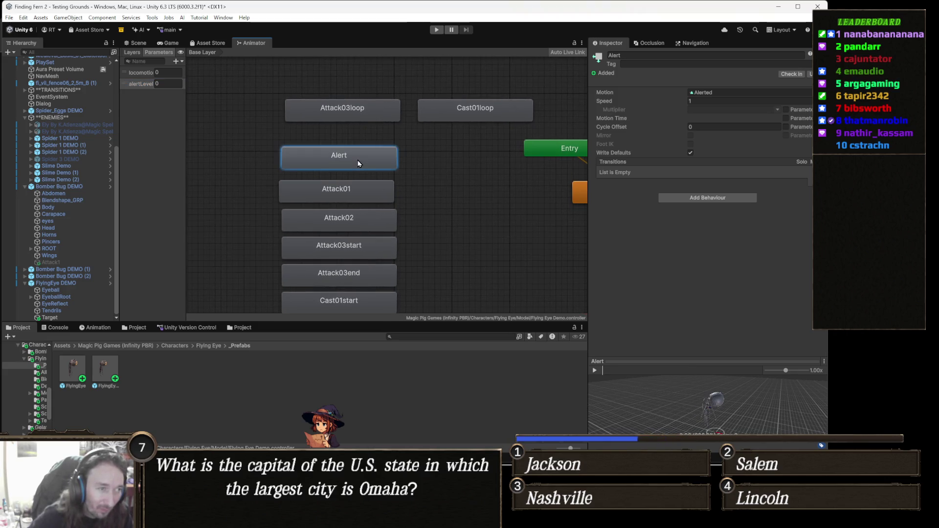
# - Move the locomotion state directly beneath the Entry node in the graph
pyautogui.click(462, 209)
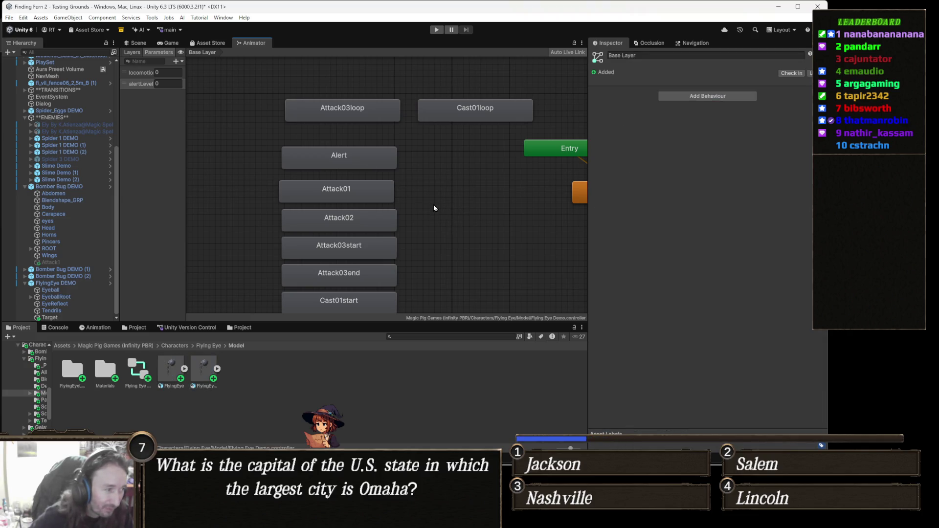
pyautogui.moveTo(464, 210); pyautogui.dragTo(398, 230)
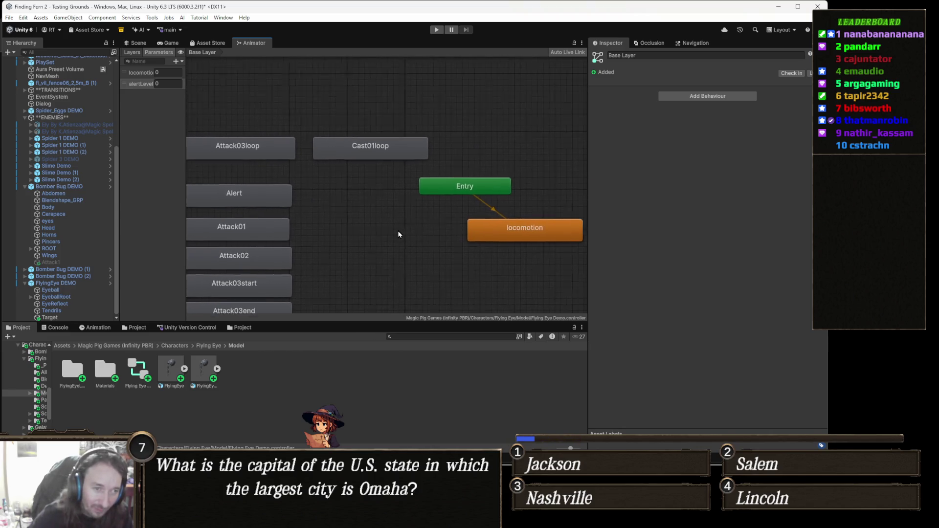
pyautogui.moveTo(529, 233)
pyautogui.mouseDown()
pyautogui.moveTo(478, 244)
pyautogui.moveTo(445, 234)
pyautogui.moveTo(476, 233)
pyautogui.moveTo(465, 229)
pyautogui.mouseUp()
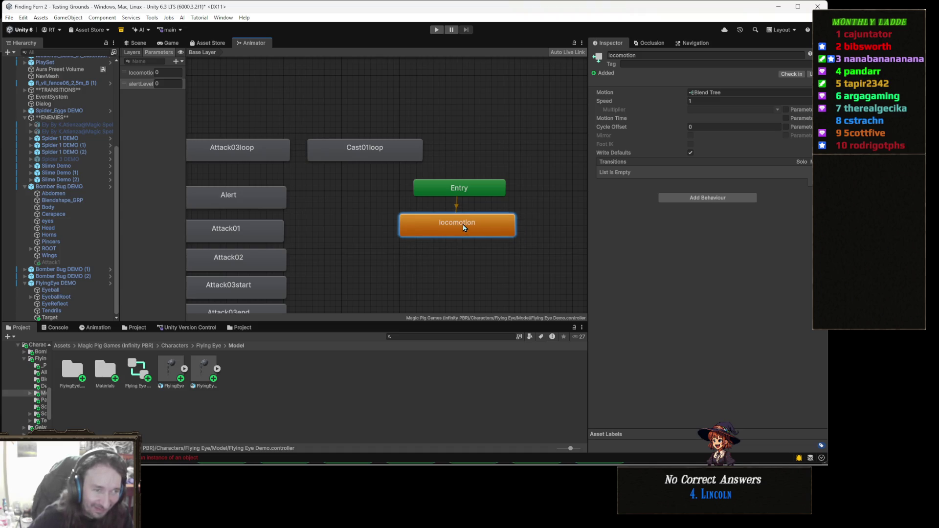
pyautogui.click(361, 261)
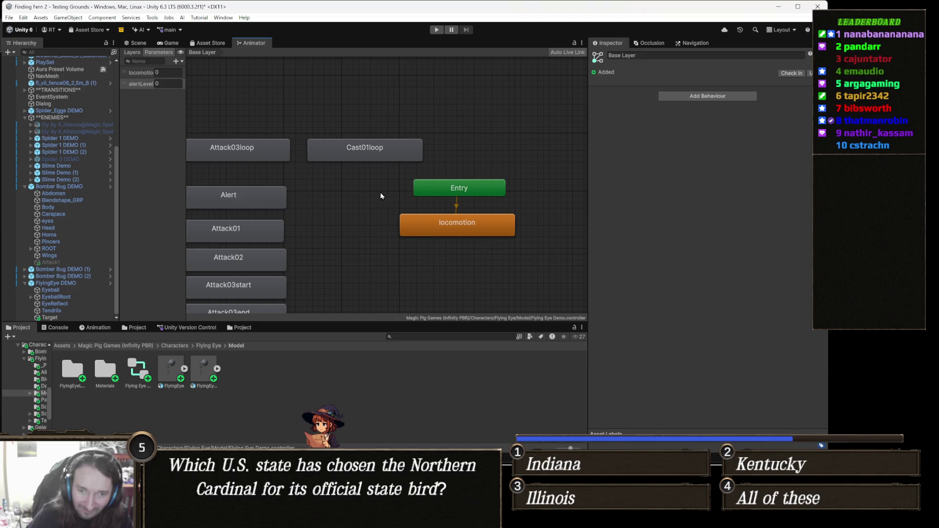
pyautogui.press('f')
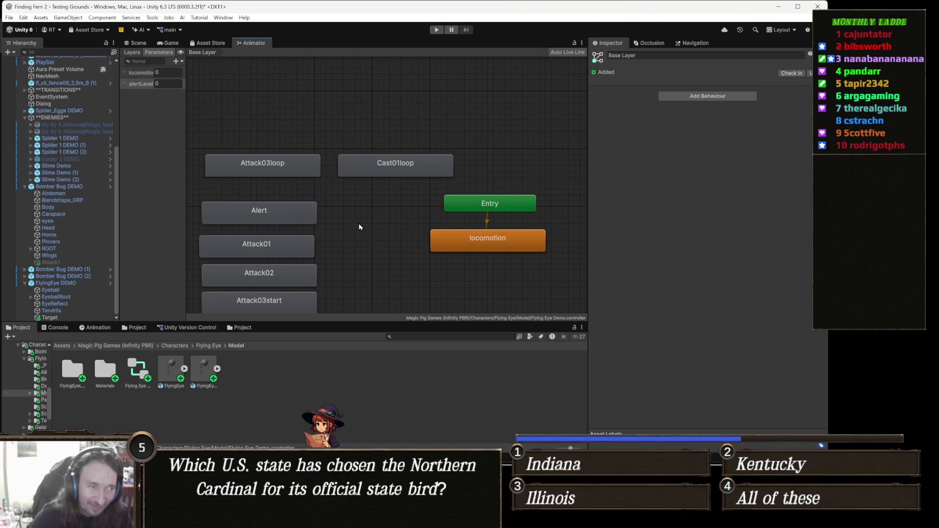
pyautogui.press('a')
pyautogui.click(546, 197)
pyautogui.moveTo(545, 196); pyautogui.dragTo(542, 196)
pyautogui.click(428, 247)
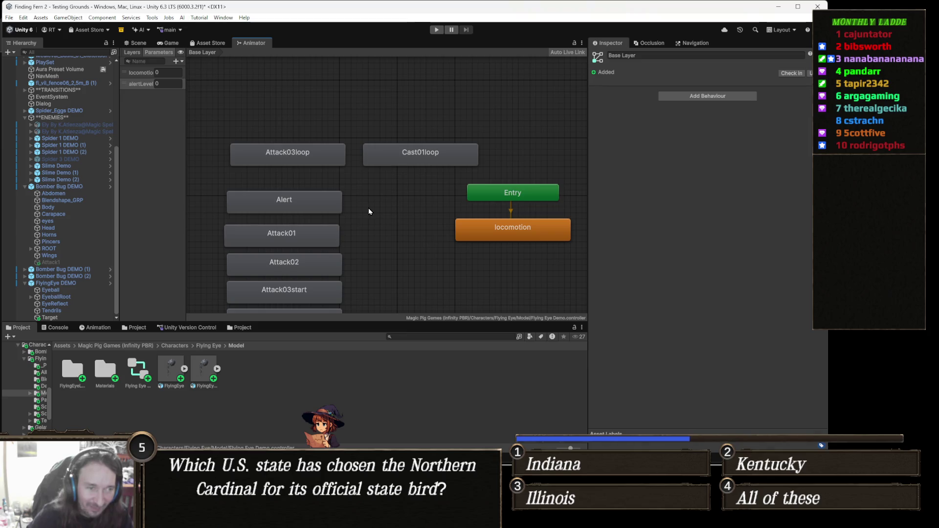
pyautogui.moveTo(369, 210); pyautogui.dragTo(410, 214)
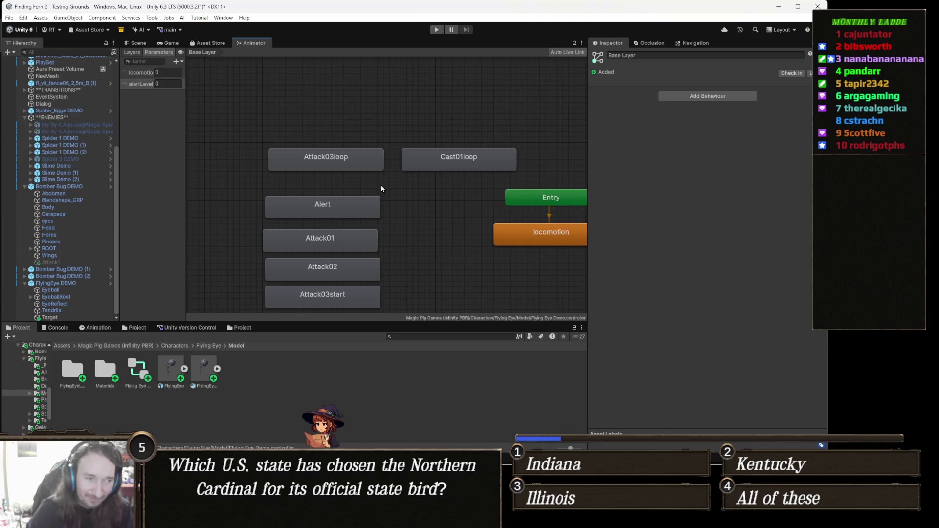
pyautogui.moveTo(392, 212); pyautogui.dragTo(405, 172)
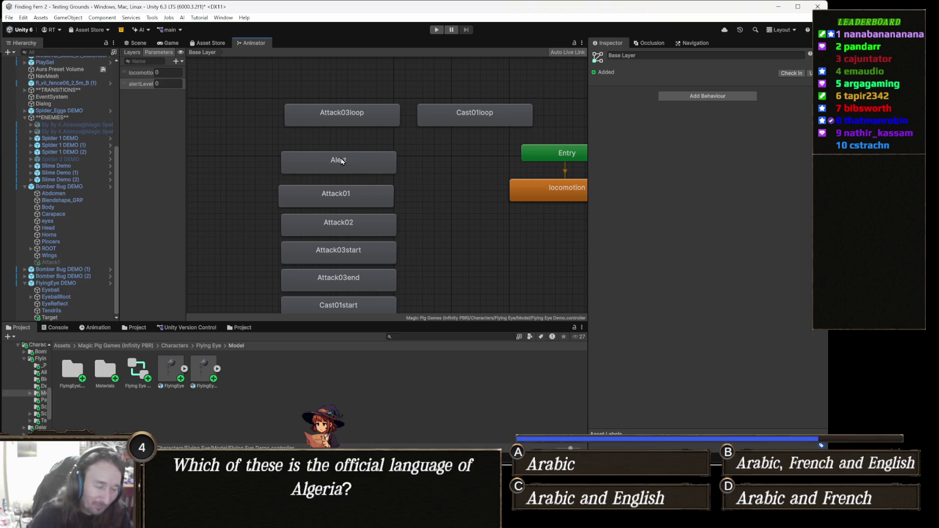
pyautogui.press('a')
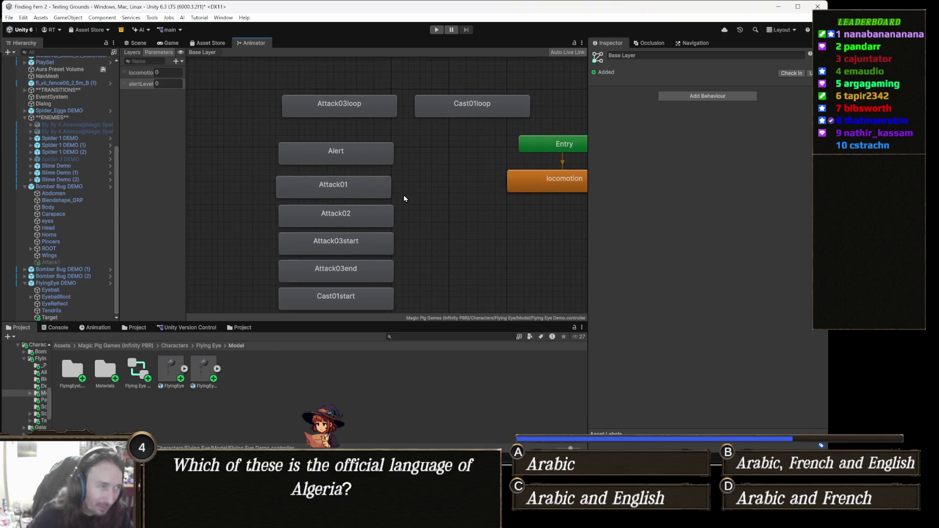
# - Browse the model's Attack01, Alerted and Attack02 clips and duplicate Attack02 as a standalone clip
pyautogui.click(366, 191)
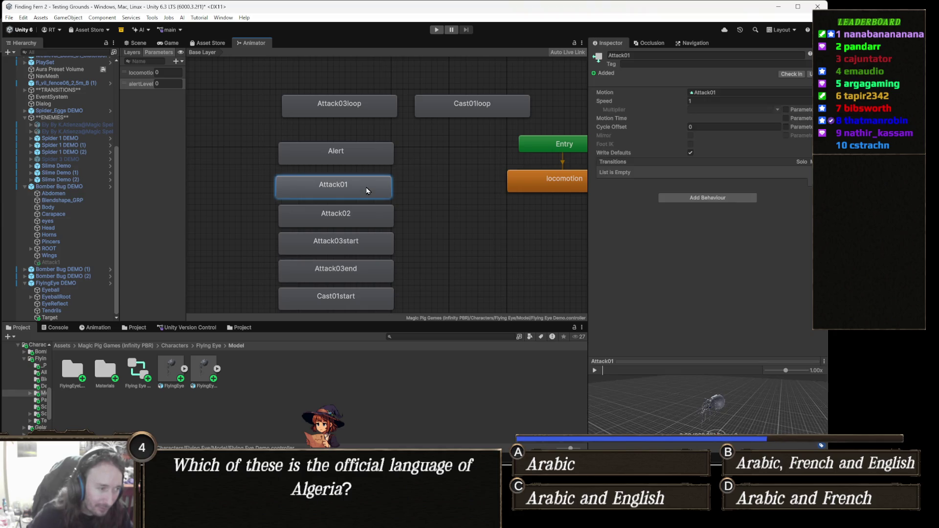
pyautogui.click(712, 93)
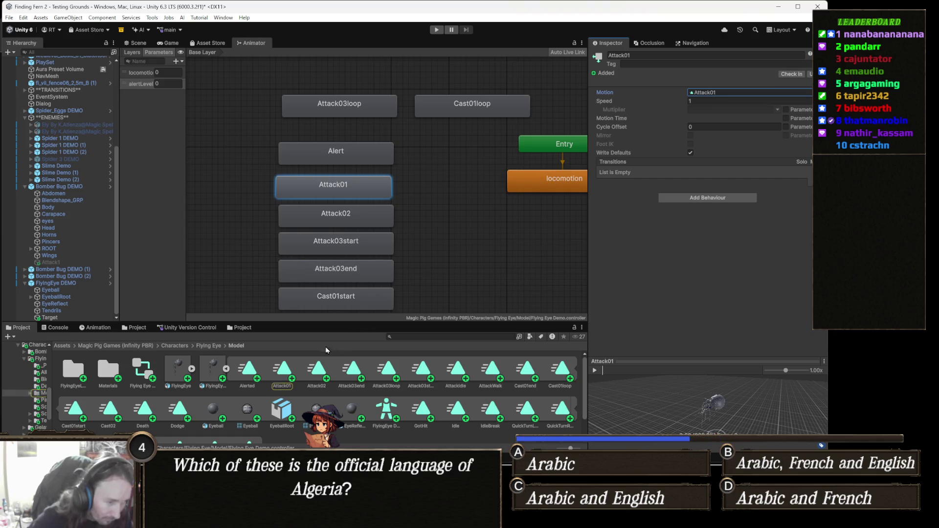
pyautogui.click(282, 375)
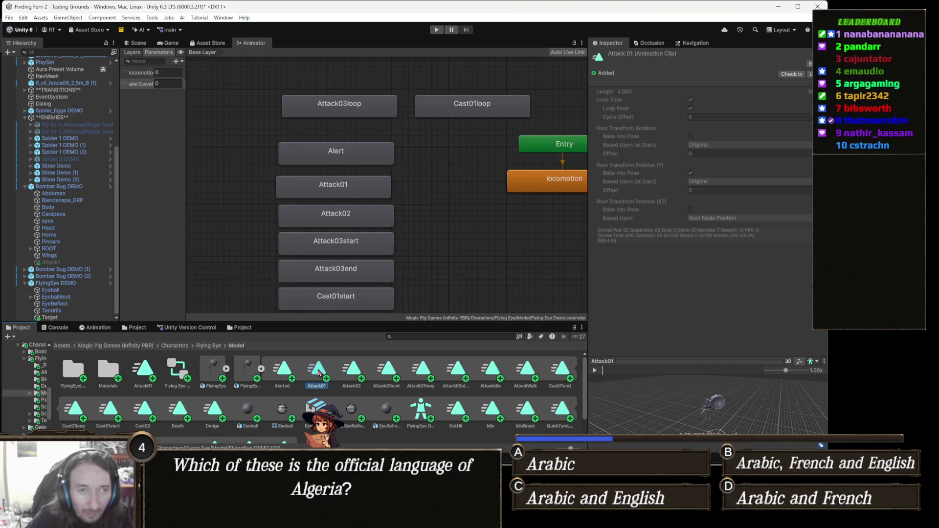
pyautogui.click(292, 373)
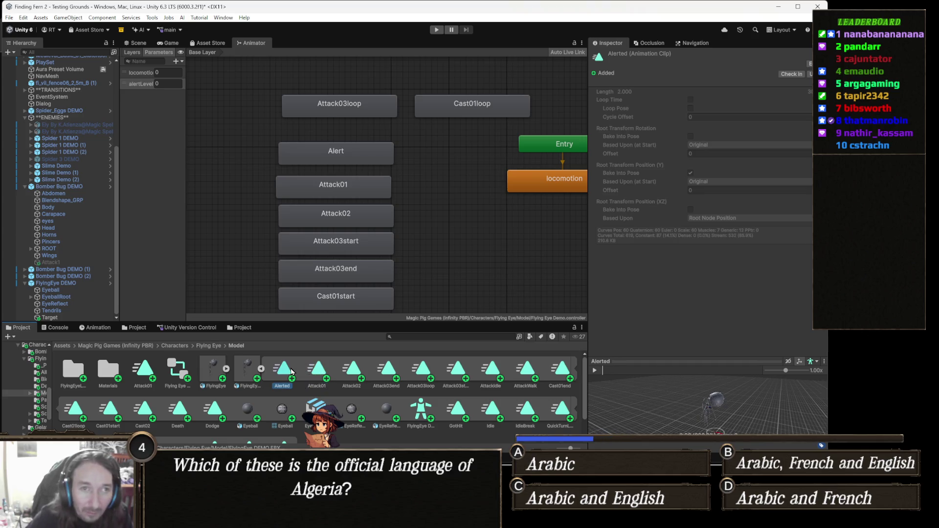
pyautogui.click(361, 373)
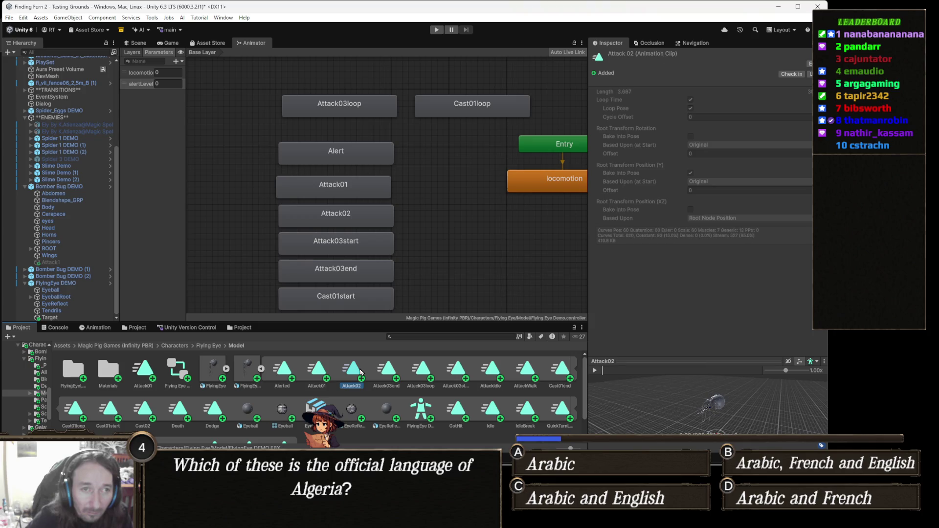
pyautogui.hotkey('ctrl', 'd')
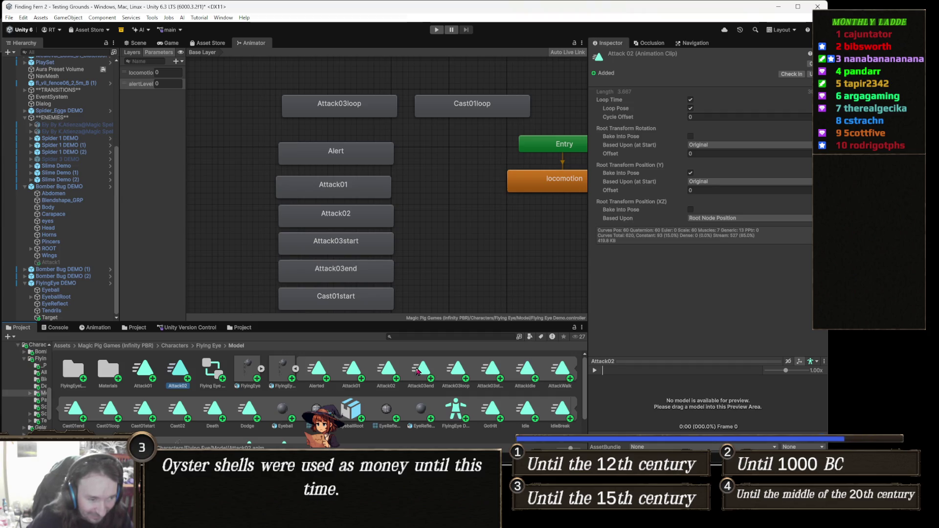
# - Inspect the AttackIdle, Attack03start and AttackWalk clips, previewing AttackWalk
pyautogui.click(519, 367)
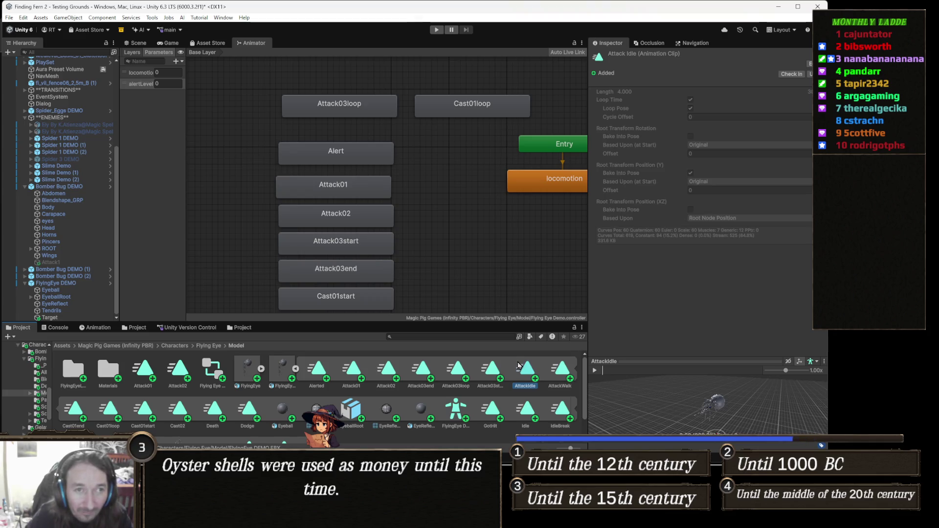
pyautogui.press('Left')
pyautogui.press('Right')
pyautogui.press('Right')
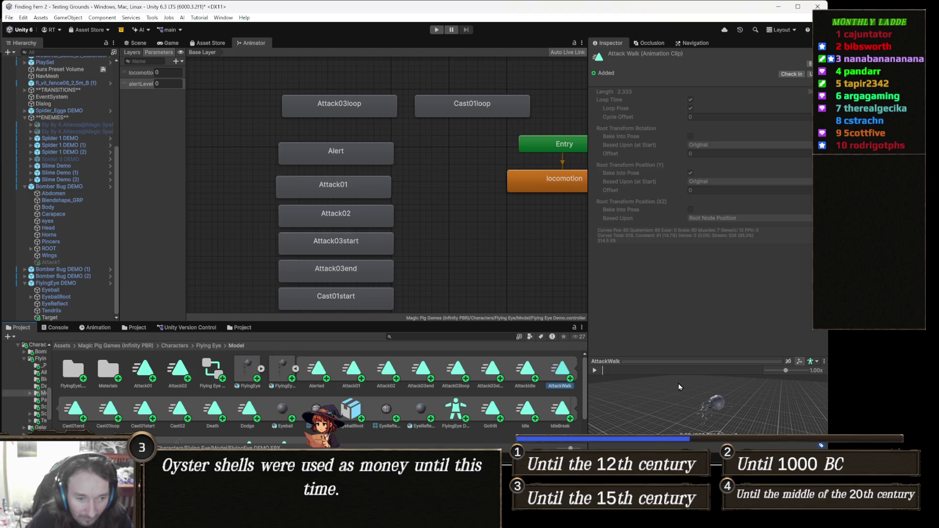
pyautogui.click(595, 370)
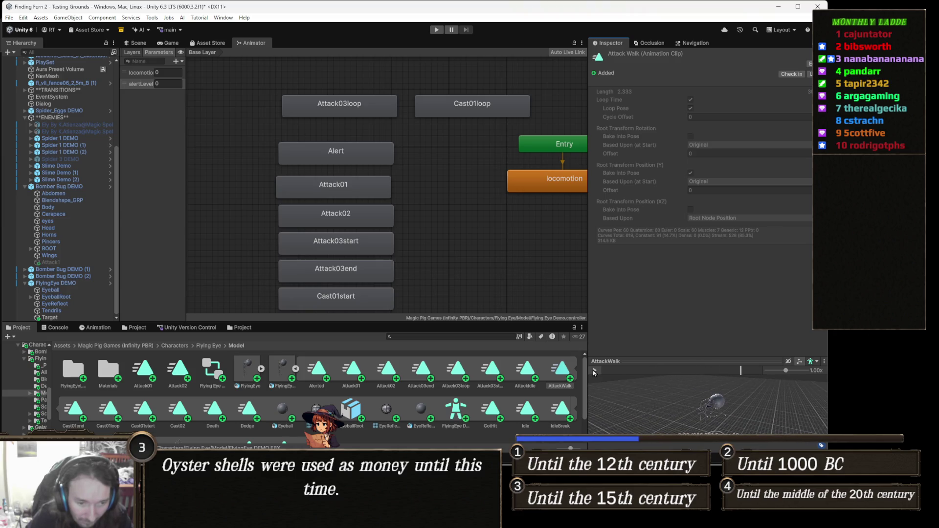
pyautogui.click(594, 370)
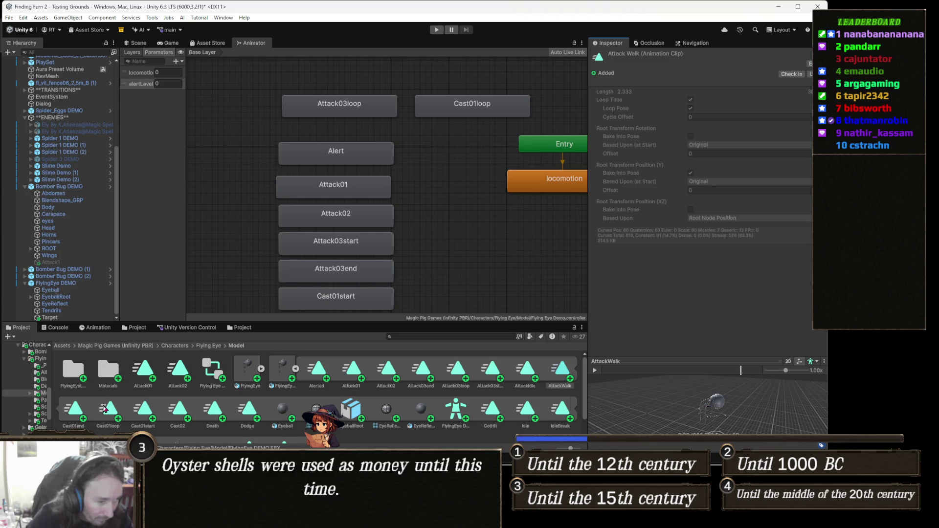
# - Step through Cast01end and Cast01start to Cast02 and duplicate it as Cast02.anim
pyautogui.click(77, 411)
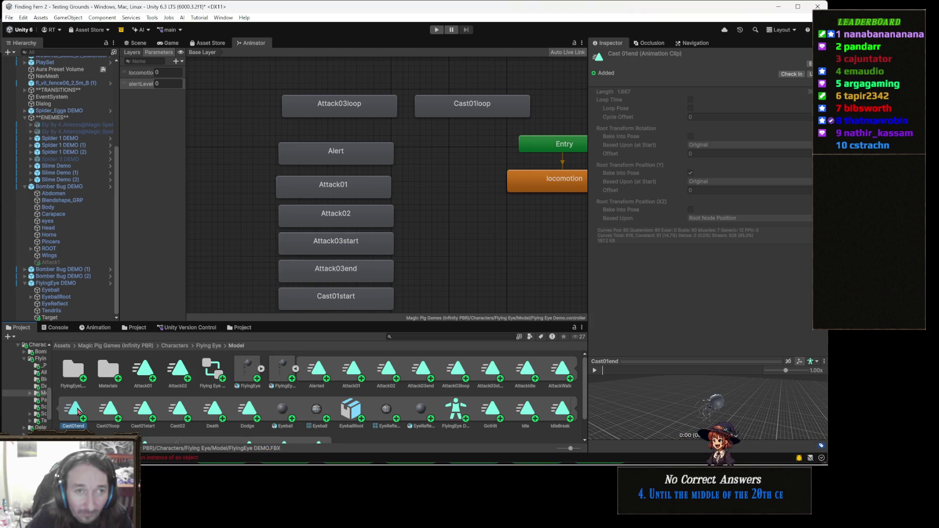
pyautogui.press('Right')
pyautogui.press('Right')
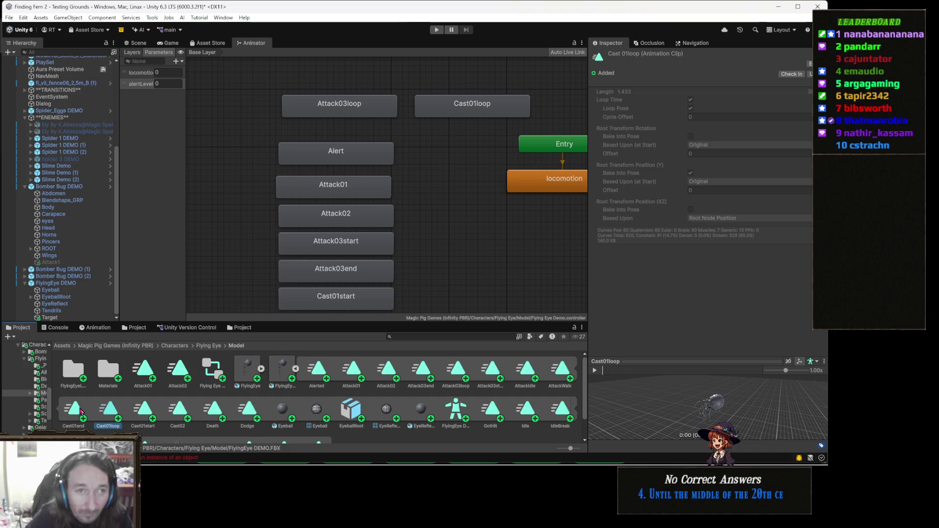
pyautogui.press('Right')
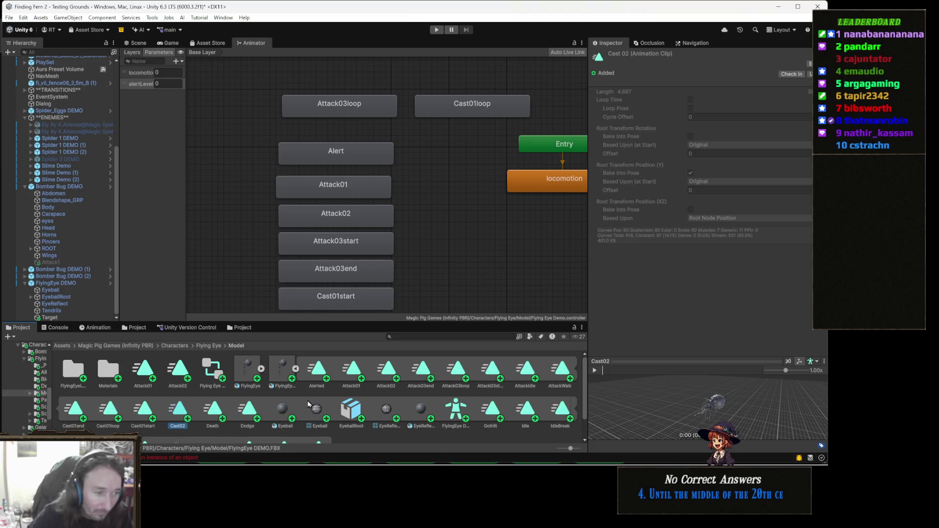
pyautogui.hotkey('ctrl', 'd')
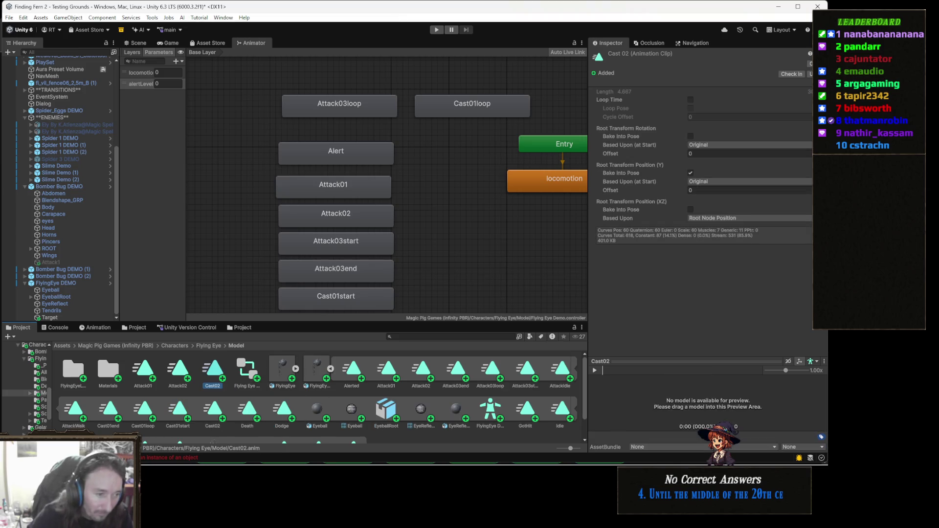
pyautogui.click(330, 370)
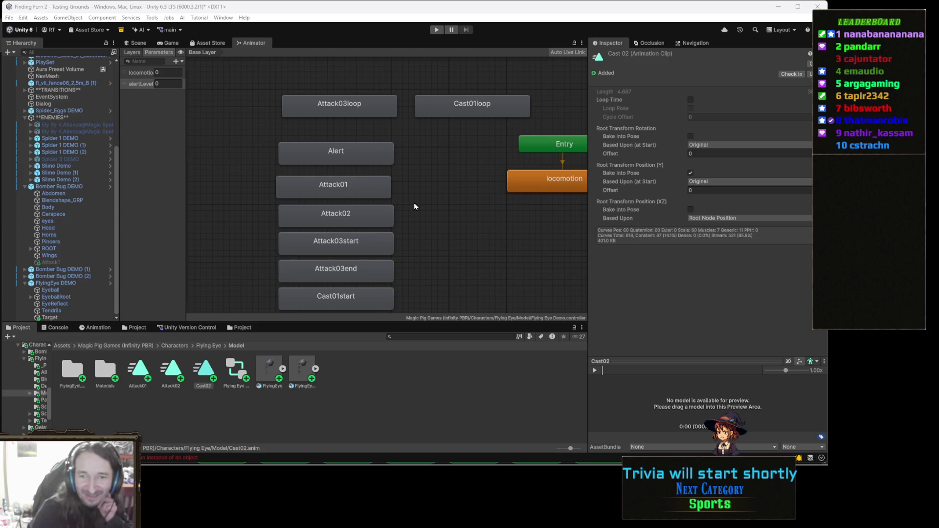
# - Assign the Attack01 clip as the Attack01 state's motion
pyautogui.click(372, 190)
pyautogui.moveTo(146, 375)
pyautogui.mouseDown()
pyautogui.moveTo(589, 187)
pyautogui.moveTo(686, 87)
pyautogui.moveTo(719, 93)
pyautogui.mouseUp()
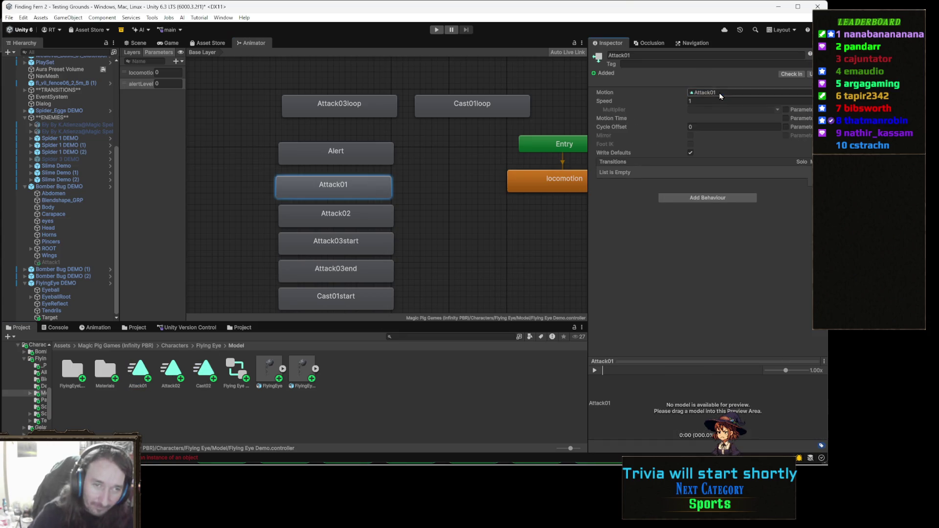
pyautogui.click(368, 212)
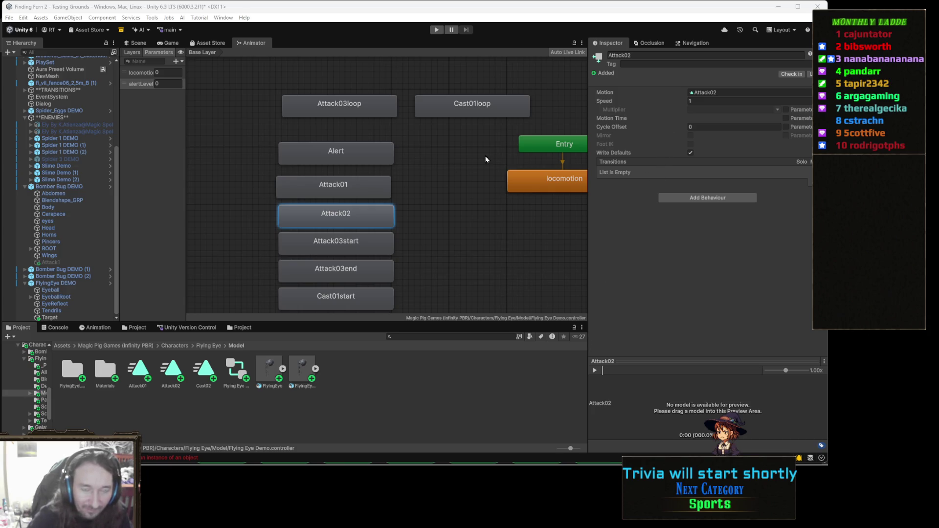
# - Assign the standalone Cast02.anim clip as the Cast02 state's motion
pyautogui.scroll(-5, 414, 203)
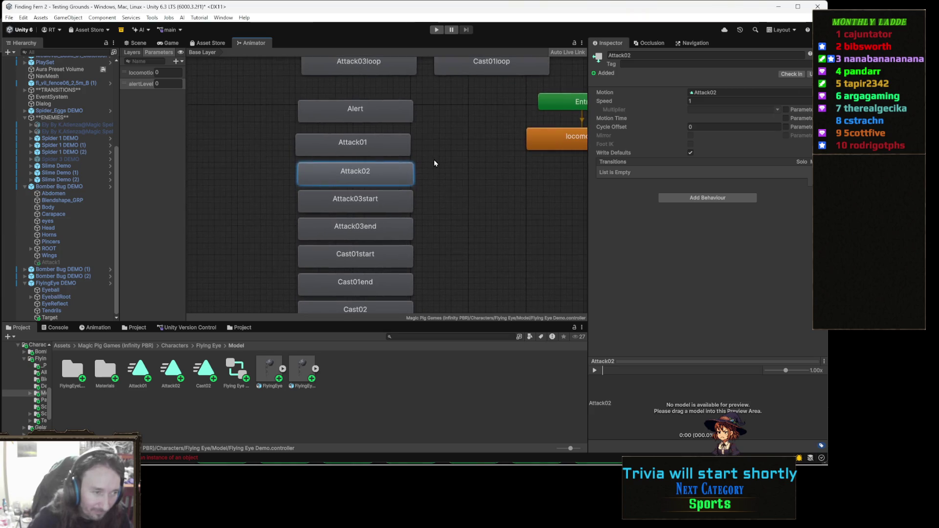
pyautogui.moveTo(388, 268)
pyautogui.mouseDown()
pyautogui.moveTo(495, 141)
pyautogui.moveTo(499, 79)
pyautogui.mouseUp()
pyautogui.scroll(1, 481, 157)
pyautogui.moveTo(481, 157); pyautogui.dragTo(406, 226)
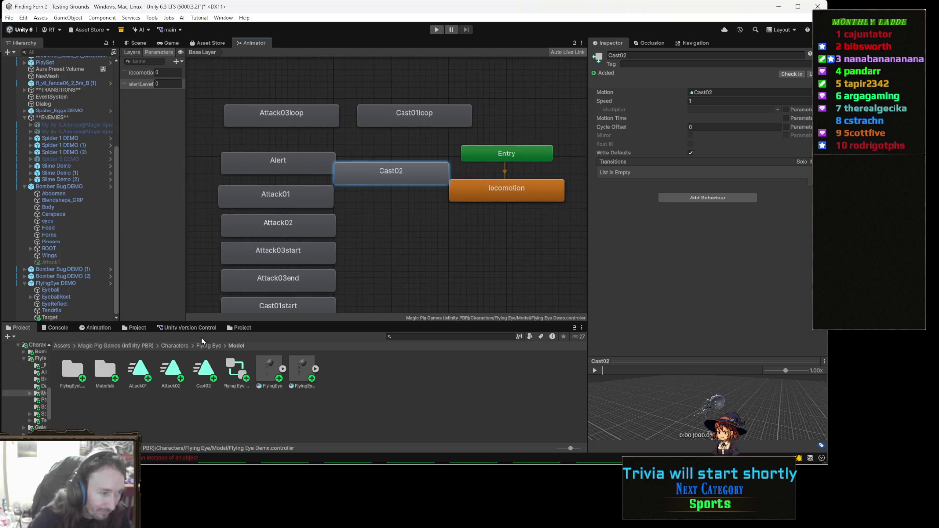
pyautogui.moveTo(210, 381)
pyautogui.mouseDown()
pyautogui.moveTo(205, 373)
pyautogui.moveTo(720, 96)
pyautogui.mouseUp()
pyautogui.moveTo(474, 146); pyautogui.dragTo(445, 192)
pyautogui.moveTo(377, 226)
pyautogui.mouseDown()
pyautogui.moveTo(539, 108)
pyautogui.moveTo(596, 109)
pyautogui.mouseUp()
# - Stack Attack01, Attack02 and Cast02 at the top centre of the graph and frame all states
pyautogui.click(257, 251)
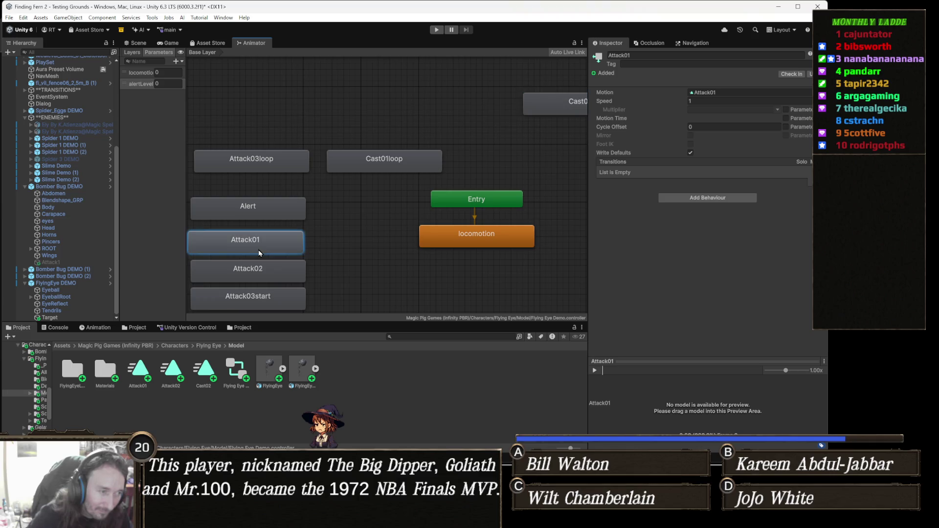
pyautogui.keyDown('shift'); pyautogui.click(267, 275); pyautogui.keyUp('shift')
pyautogui.moveTo(267, 275)
pyautogui.mouseDown()
pyautogui.moveTo(469, 102)
pyautogui.moveTo(434, 170)
pyautogui.mouseUp()
pyautogui.click(531, 148)
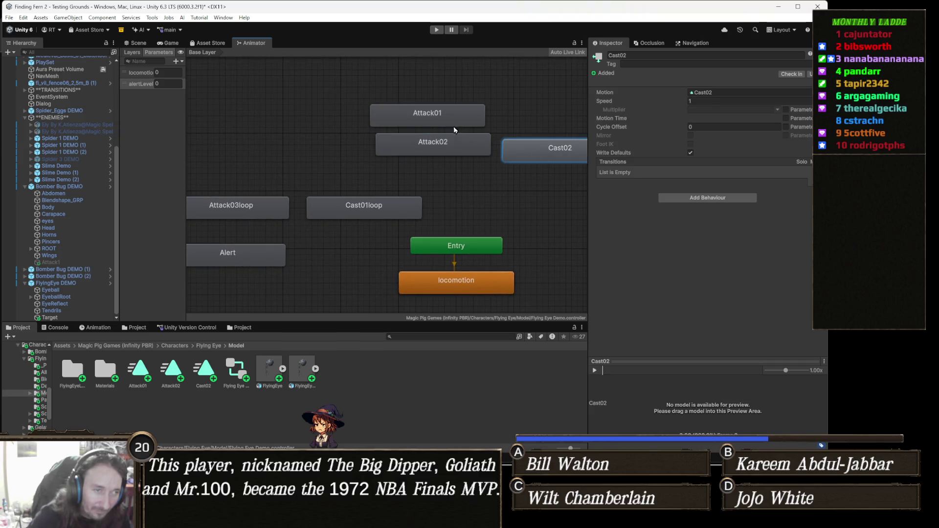
pyautogui.moveTo(536, 149)
pyautogui.mouseDown()
pyautogui.moveTo(433, 178)
pyautogui.moveTo(410, 169)
pyautogui.moveTo(418, 171)
pyautogui.mouseUp()
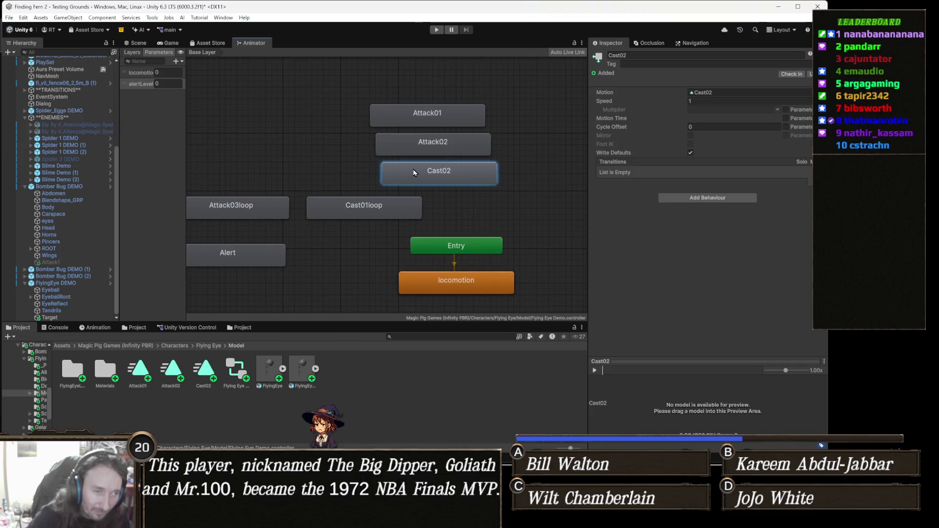
pyautogui.click(275, 160)
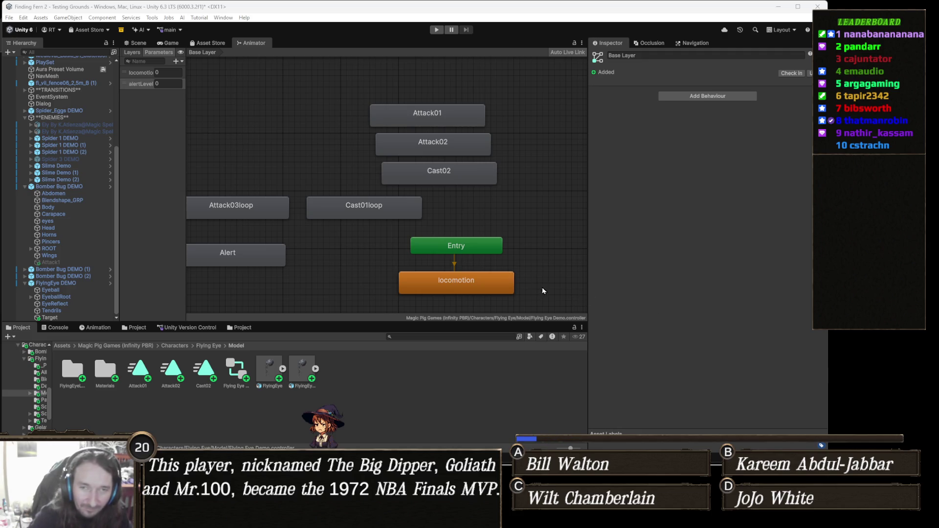
pyautogui.press('a')
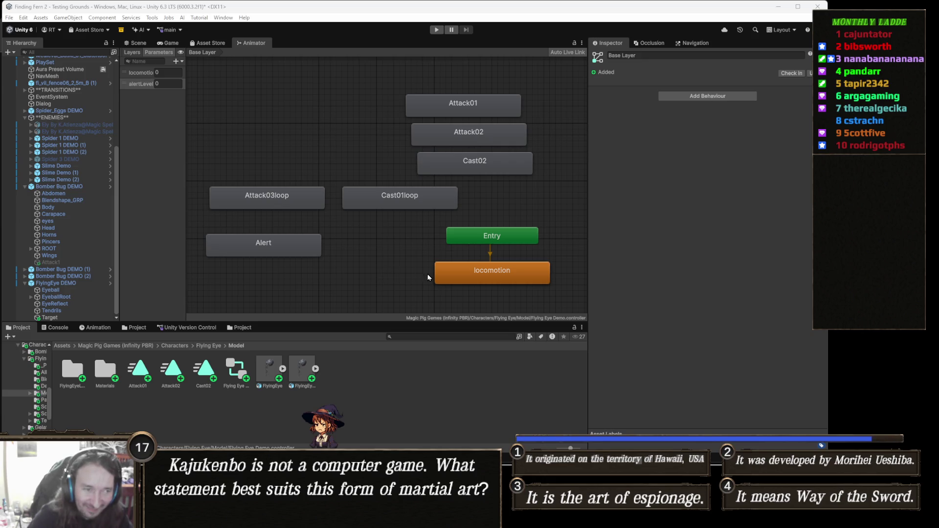
# - Pan down to the Death state and drag it up below Alert, next to locomotion
pyautogui.scroll(-3, 445, 233)
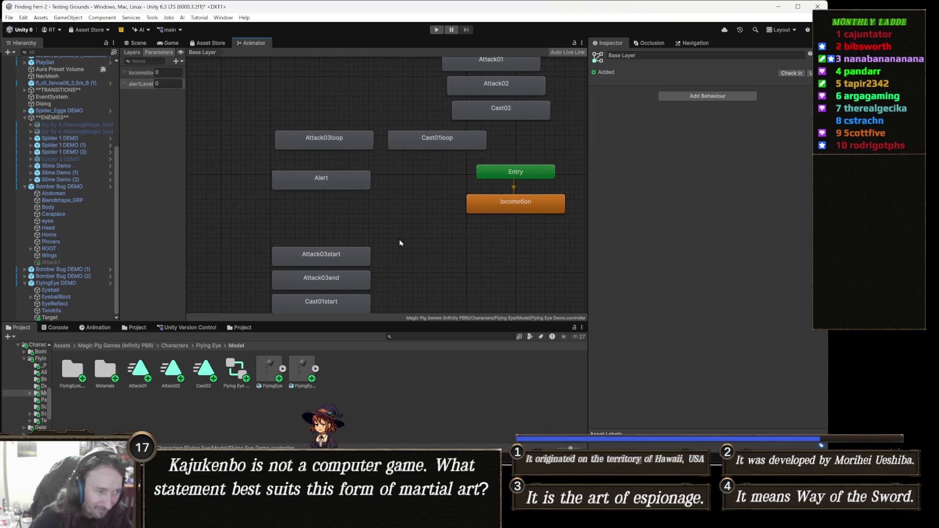
pyautogui.moveTo(399, 239); pyautogui.dragTo(441, 211)
pyautogui.moveTo(423, 243); pyautogui.dragTo(430, 231)
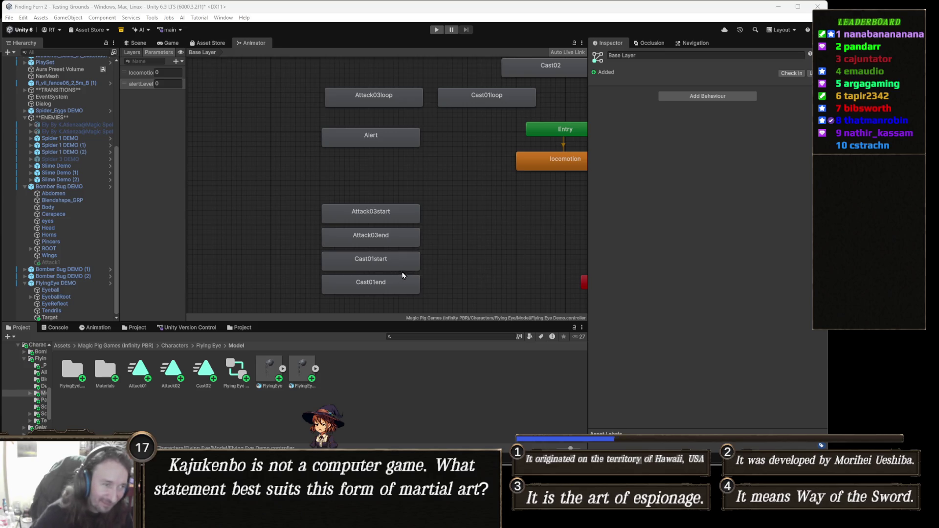
pyautogui.scroll(-2, 395, 240)
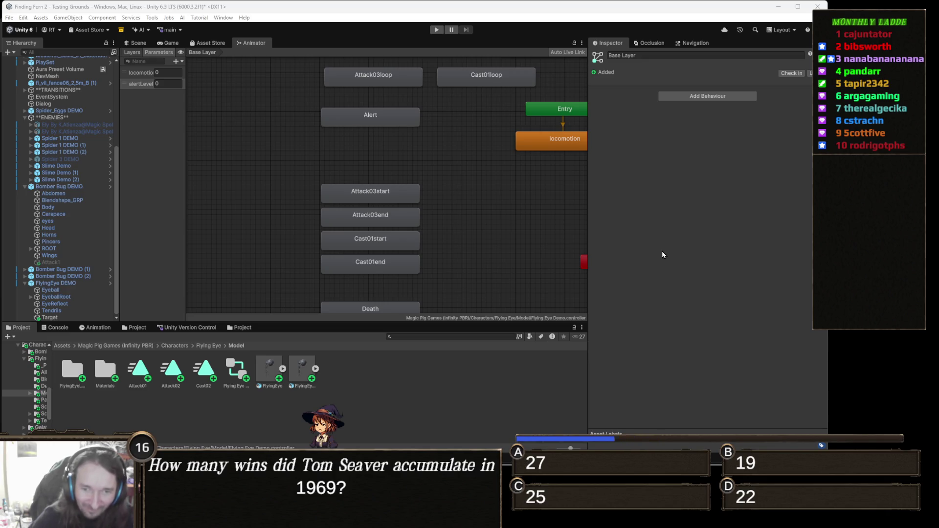
pyautogui.scroll(-5, 509, 272)
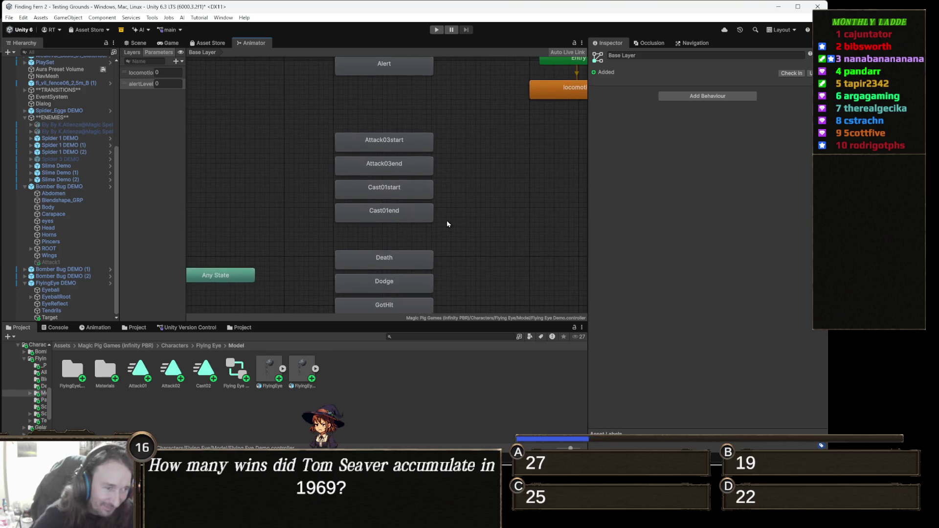
pyautogui.moveTo(412, 233)
pyautogui.mouseDown()
pyautogui.moveTo(507, 176)
pyautogui.moveTo(528, 113)
pyautogui.mouseUp()
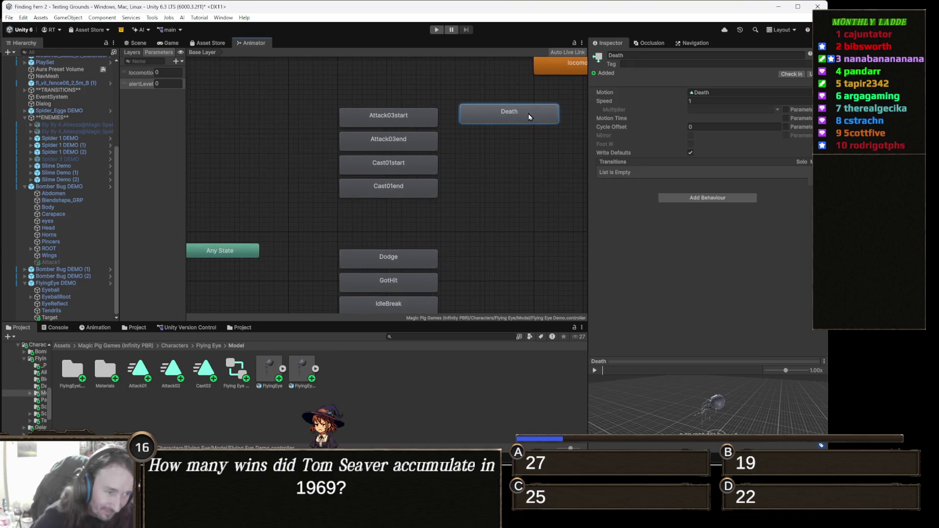
pyautogui.moveTo(418, 215); pyautogui.dragTo(439, 178)
pyautogui.scroll(-4, 439, 178)
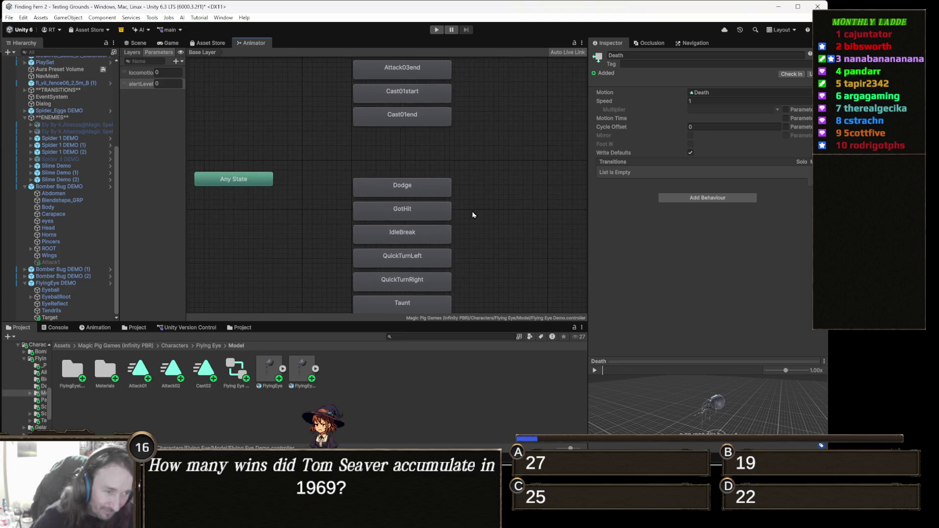
pyautogui.scroll(5, 481, 158)
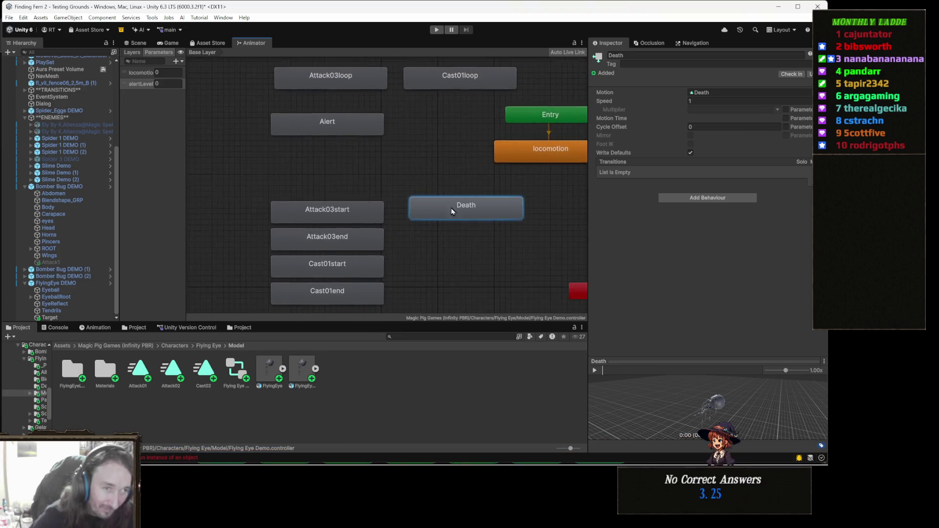
pyautogui.moveTo(430, 273); pyautogui.dragTo(387, 218)
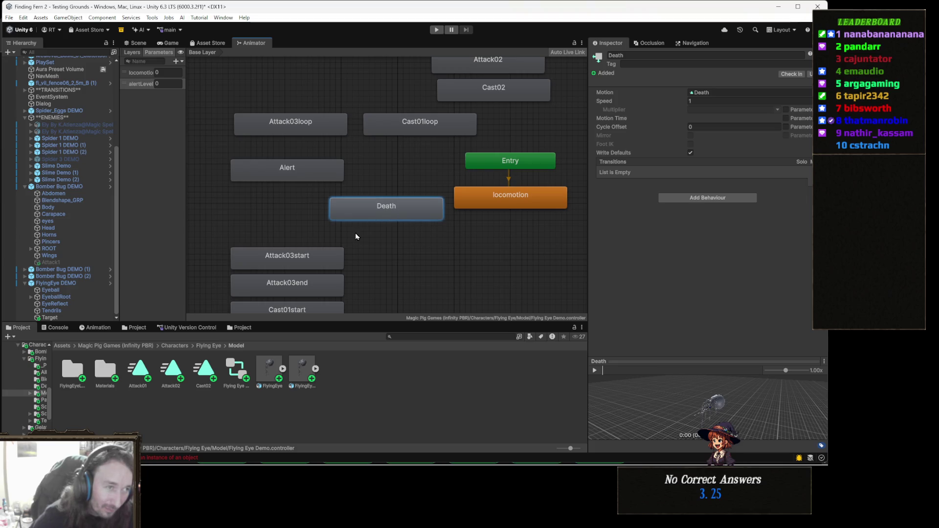
# - Rename the locomotion parameter to 'move', then open the locomotion state's Blend Tree
pyautogui.click(146, 73)
pyautogui.click(146, 74)
pyautogui.write('move')
pyautogui.press('Return')
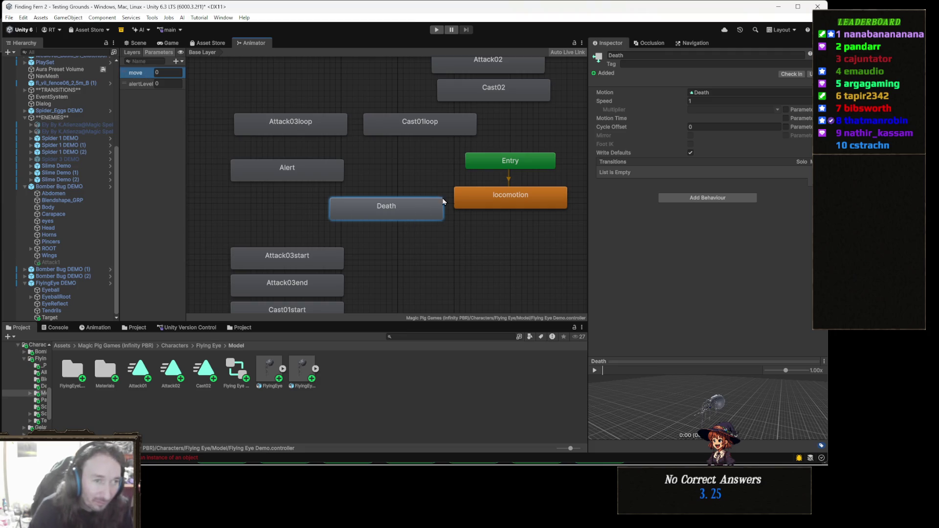
pyautogui.doubleClick(533, 197)
pyautogui.scroll(2, 489, 203)
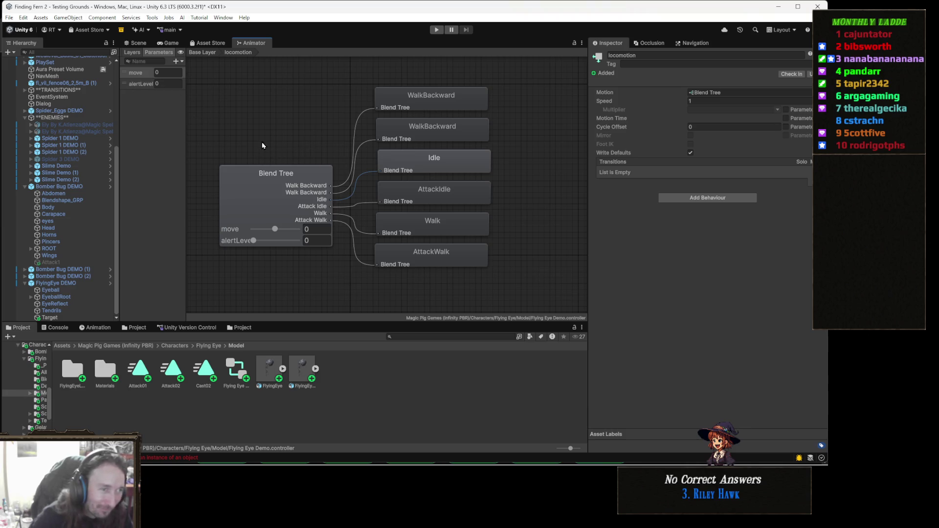
# - Exit the locomotion blend tree via the Base Layer breadcrumb to see Dodge, GotHit, Taunt and other states
pyautogui.click(202, 52)
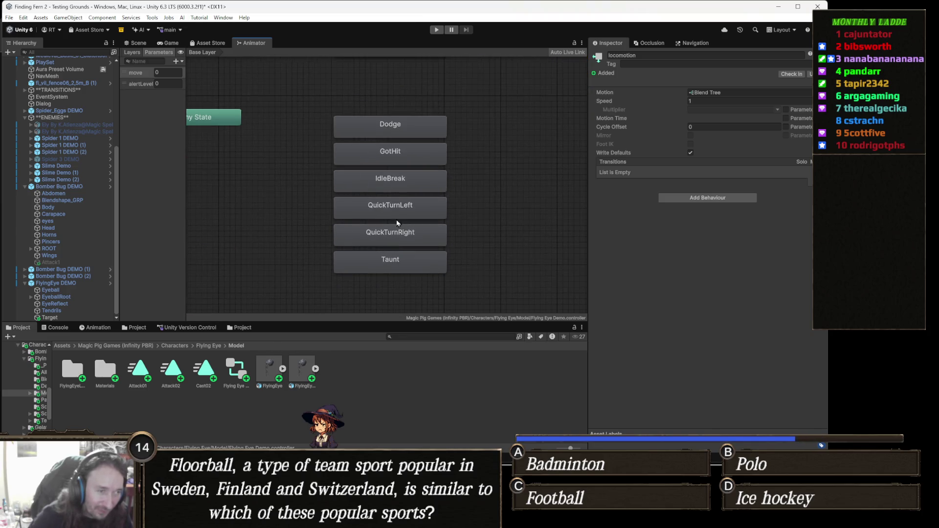
# - Drag the Dodge, GotHit, IdleBreak, QuickTurnLeft, QuickTurnRight and Taunt states up beside Attack03start, then deselect
pyautogui.scroll(-2, 420, 240)
pyautogui.moveTo(457, 276)
pyautogui.mouseDown()
pyautogui.moveTo(419, 226)
pyautogui.moveTo(397, 164)
pyautogui.mouseUp()
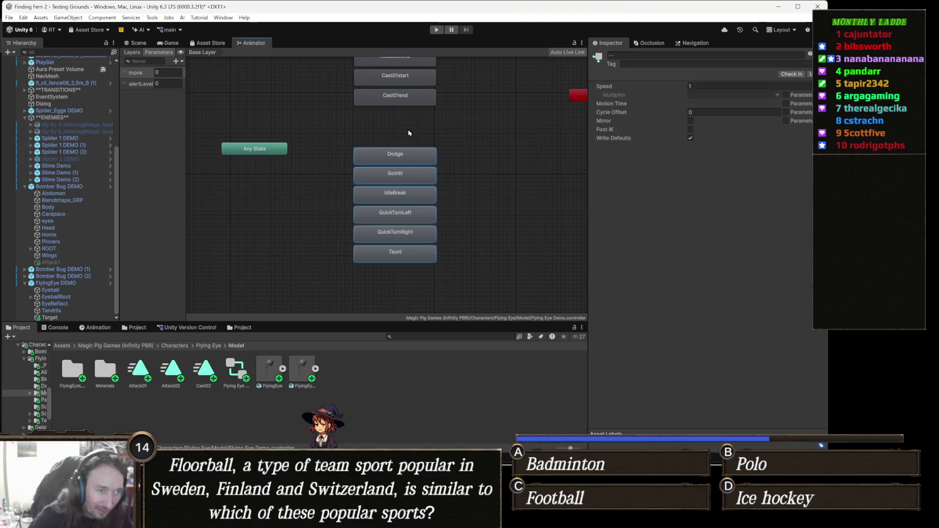
pyautogui.moveTo(321, 245)
pyautogui.mouseDown()
pyautogui.moveTo(431, 166)
pyautogui.moveTo(414, 241)
pyautogui.moveTo(437, 250)
pyautogui.moveTo(342, 144)
pyautogui.mouseUp()
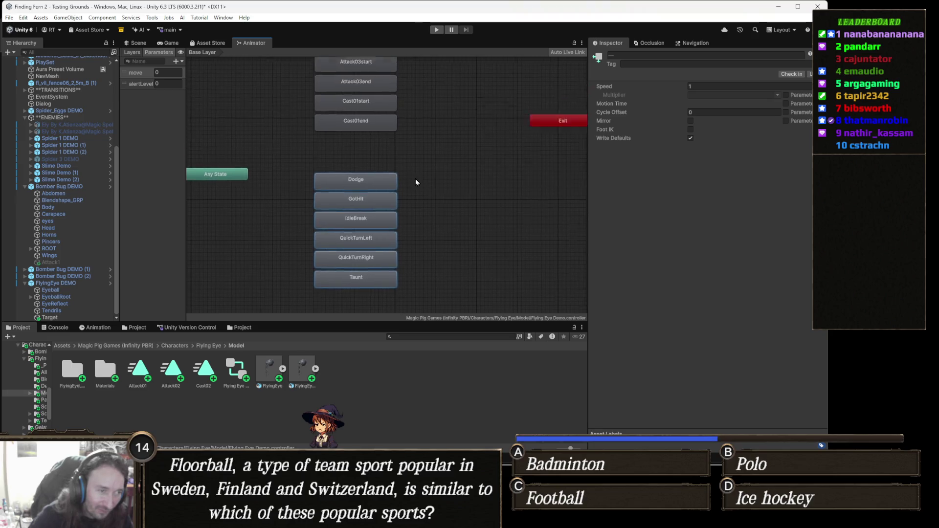
pyautogui.moveTo(363, 247)
pyautogui.mouseDown()
pyautogui.moveTo(474, 141)
pyautogui.moveTo(459, 122)
pyautogui.moveTo(454, 134)
pyautogui.mouseUp()
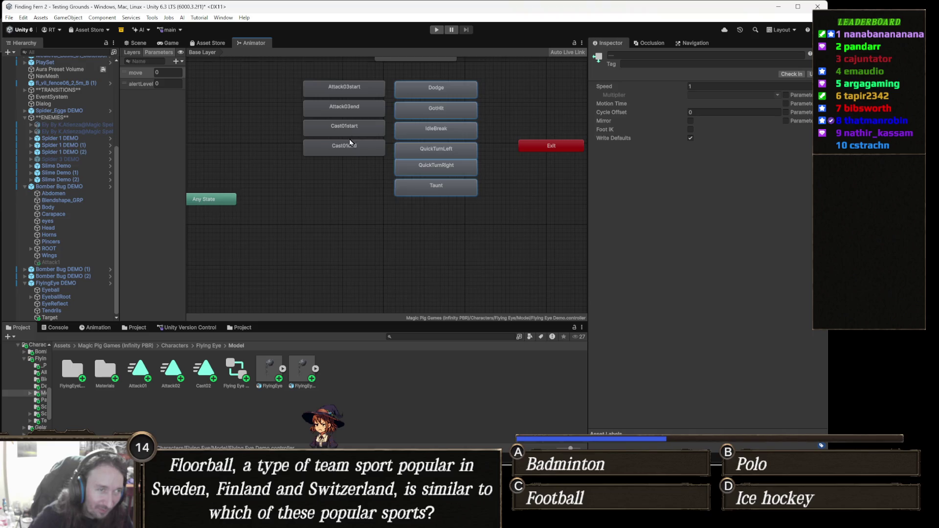
pyautogui.scroll(5, 340, 175)
pyautogui.click(512, 184)
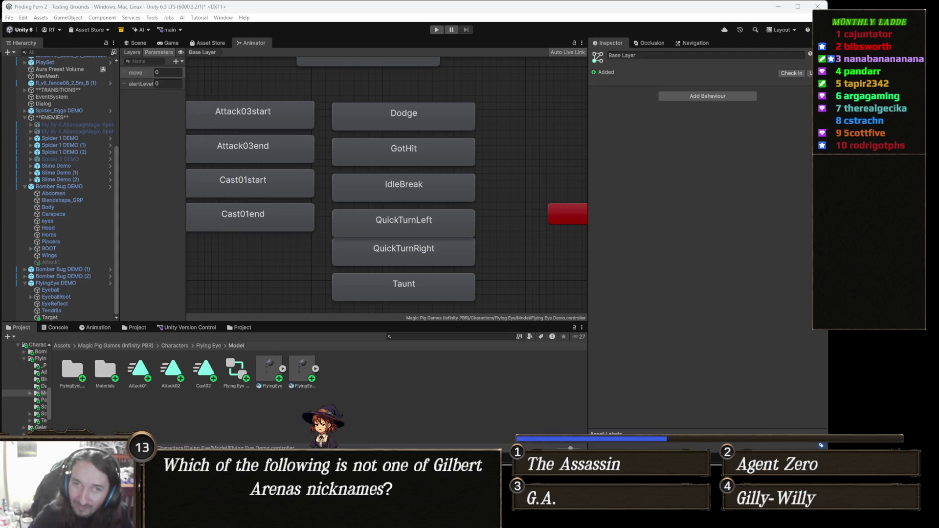
# - Switch to the Chrome window and start playing the YouTube video The Tale of Sir Robin
pyautogui.hotkey('alt', 'Tab')
pyautogui.click(492, 239)
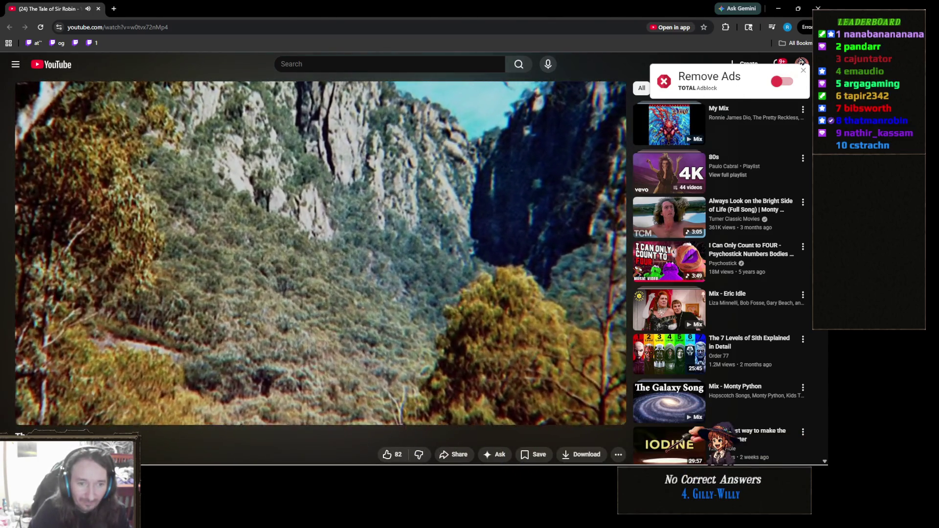
# - Dismiss the TOTAL Adblock Remove Ads popup, let the video finish, then close the browser
pyautogui.click(804, 70)
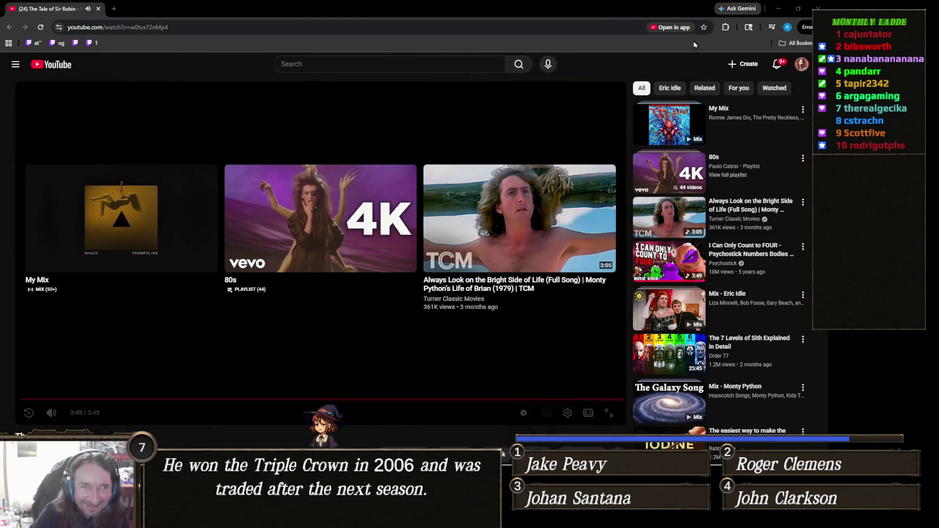
pyautogui.click(818, 8)
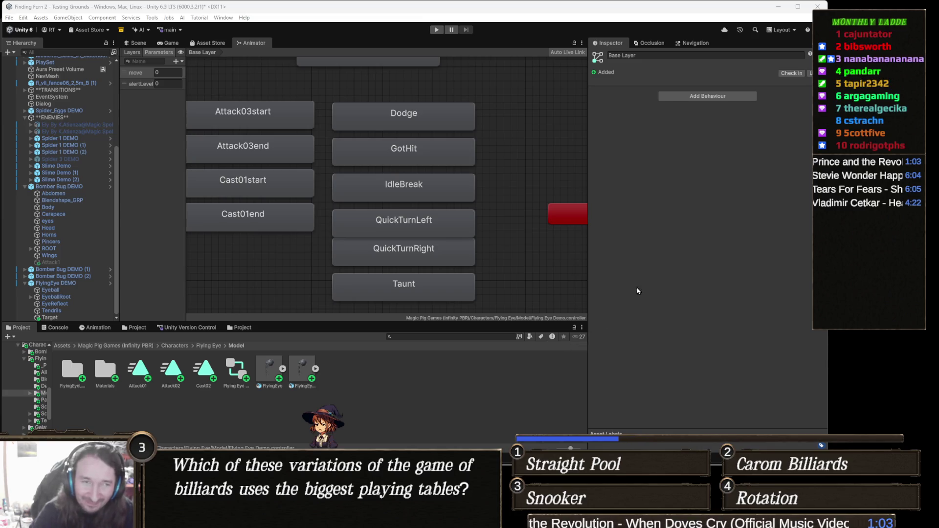
# - Move the Cast01loop state to the upper left of the Animator graph
pyautogui.moveTo(446, 219)
pyautogui.mouseDown()
pyautogui.moveTo(383, 268)
pyautogui.moveTo(418, 255)
pyautogui.moveTo(408, 251)
pyautogui.mouseUp()
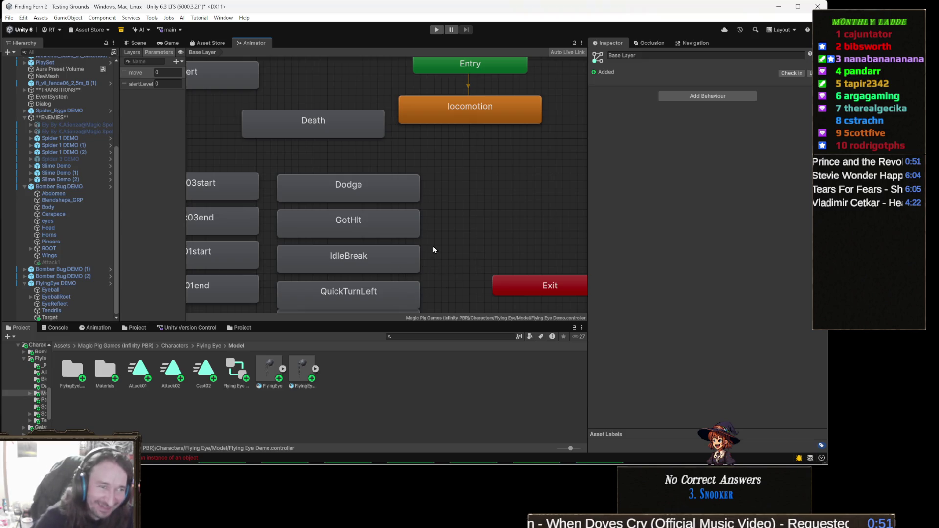
pyautogui.scroll(5, 473, 215)
pyautogui.scroll(2, 455, 232)
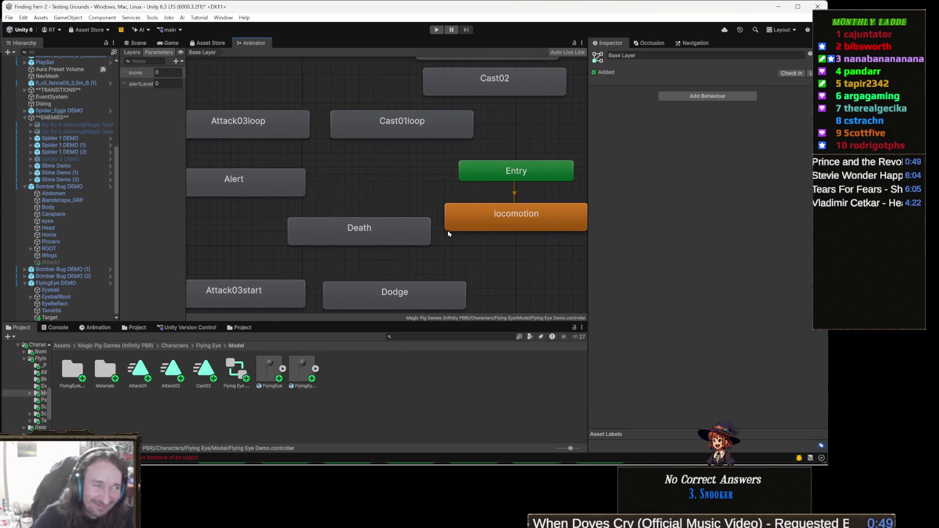
pyautogui.scroll(1, 442, 235)
pyautogui.scroll(4, 443, 234)
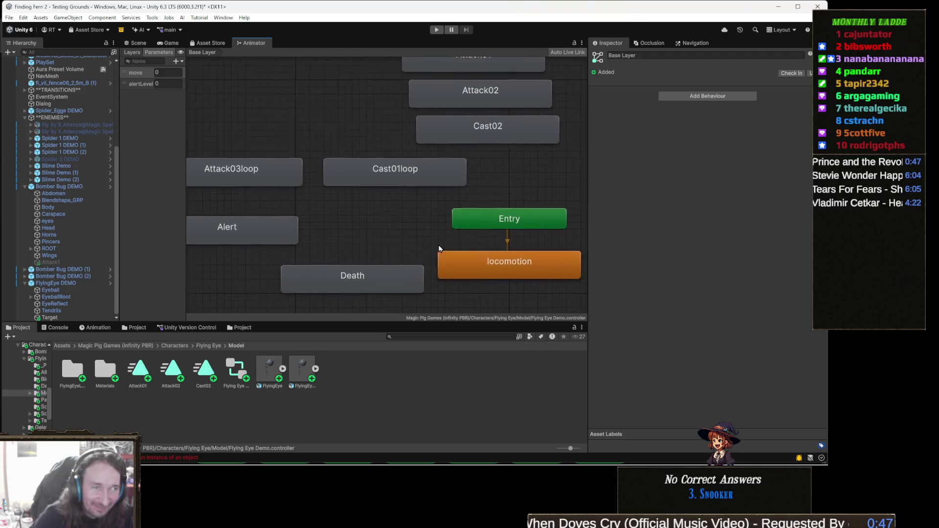
pyautogui.scroll(-2, 425, 275)
pyautogui.moveTo(413, 166)
pyautogui.mouseDown()
pyautogui.moveTo(284, 135)
pyautogui.moveTo(261, 117)
pyautogui.mouseUp()
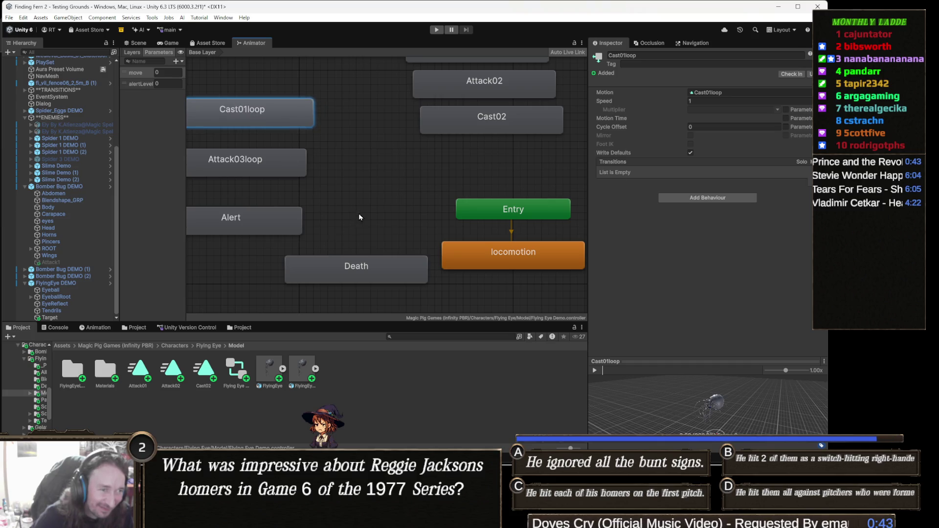
# - Rename the Death state to lowercase 'death' in the Inspector name field
pyautogui.click(368, 267)
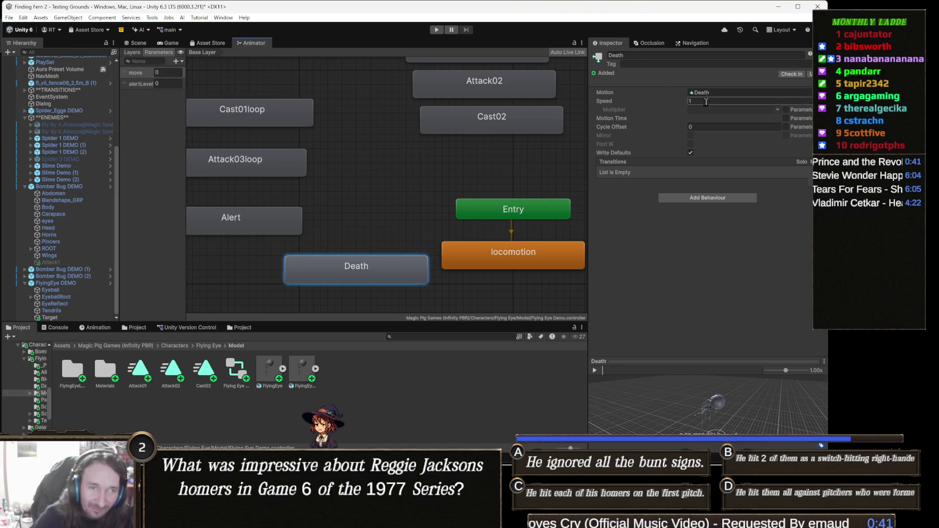
pyautogui.click(660, 55)
pyautogui.write('deathg')
pyautogui.press('Return')
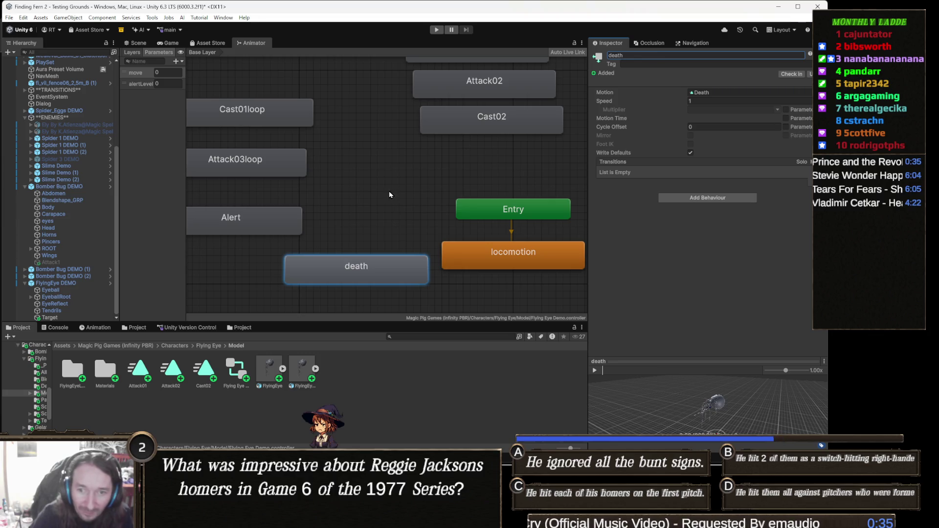
pyautogui.scroll(-3, 389, 191)
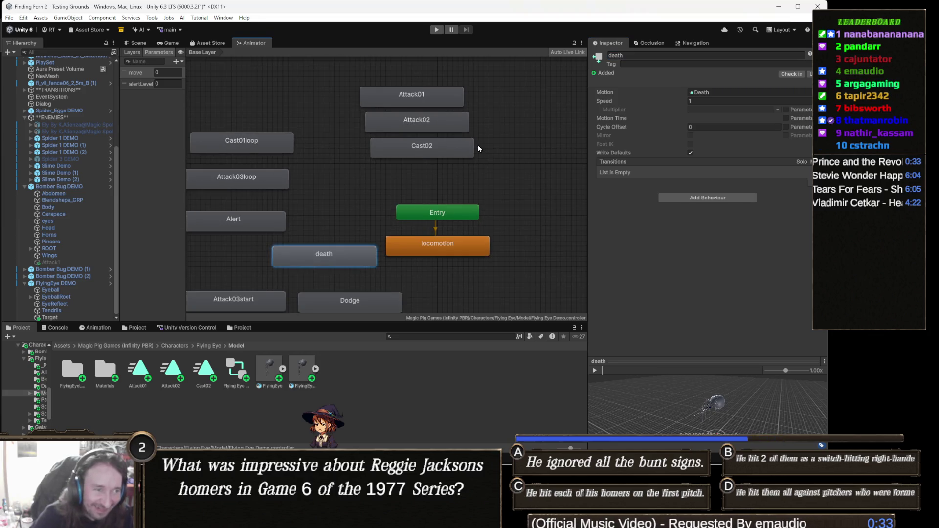
# - Make transitions from Cast02, Attack02 and Attack01 each back to the locomotion state
pyautogui.click(418, 152)
pyautogui.rightClick(419, 152)
pyautogui.click(452, 156)
pyautogui.click(438, 245)
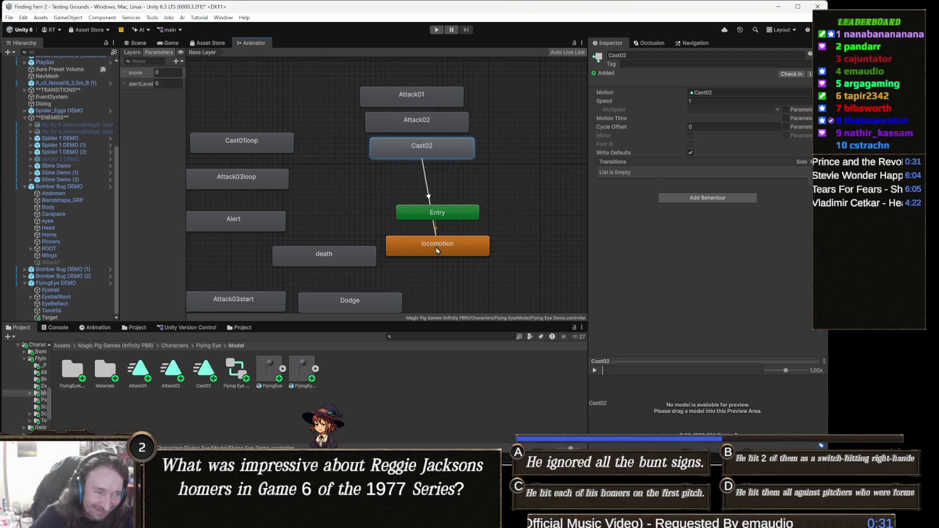
pyautogui.click(446, 126)
pyautogui.rightClick(446, 126)
pyautogui.click(468, 132)
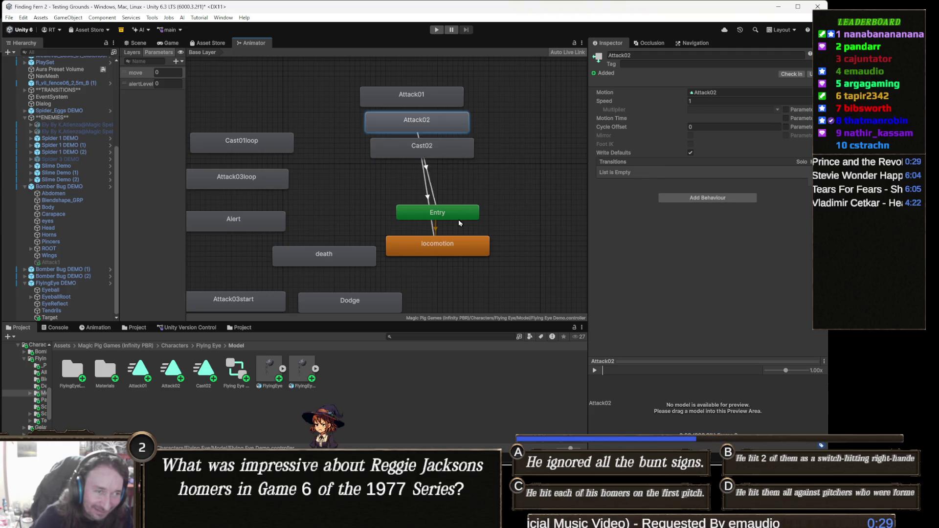
pyautogui.click(467, 249)
pyautogui.rightClick(439, 99)
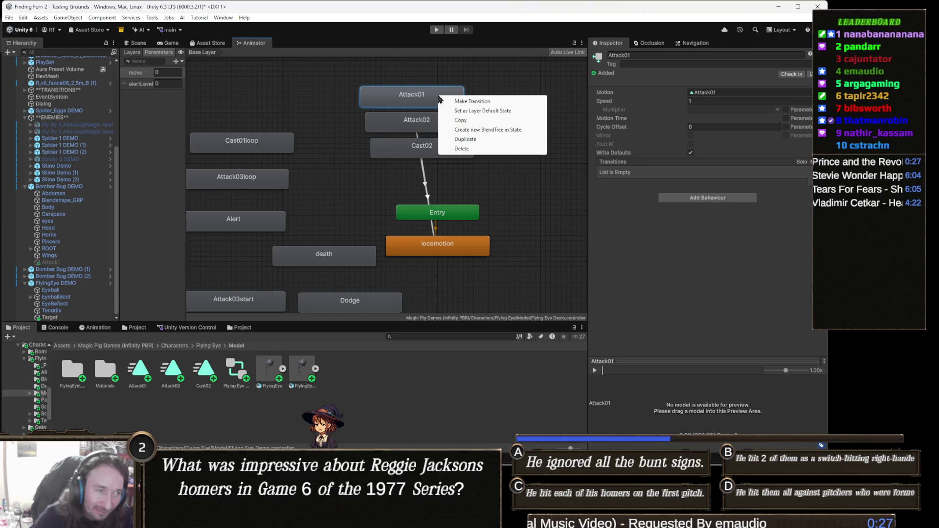
pyautogui.click(462, 105)
pyautogui.click(458, 251)
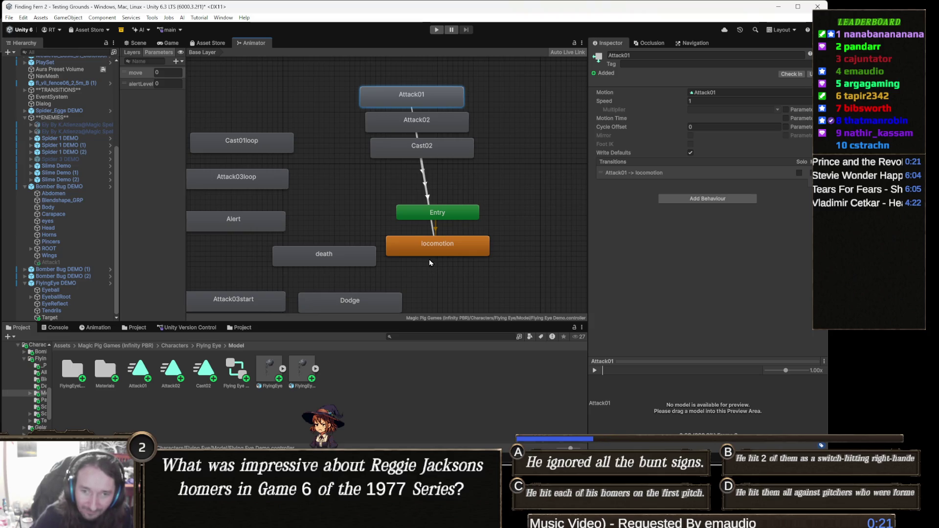
# - Nudge the Alert state slightly upward and select the alertLevel parameter
pyautogui.moveTo(463, 281)
pyautogui.mouseDown()
pyautogui.moveTo(520, 292)
pyautogui.moveTo(511, 265)
pyautogui.moveTo(375, 135)
pyautogui.moveTo(337, 118)
pyautogui.moveTo(319, 169)
pyautogui.mouseUp()
pyautogui.moveTo(301, 226); pyautogui.dragTo(304, 217)
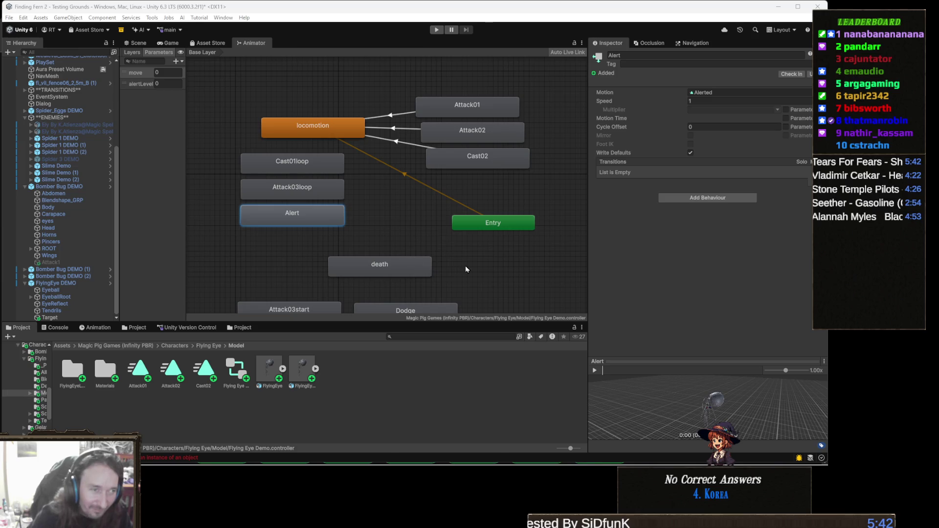
pyautogui.scroll(2, 416, 242)
pyautogui.scroll(1, 417, 246)
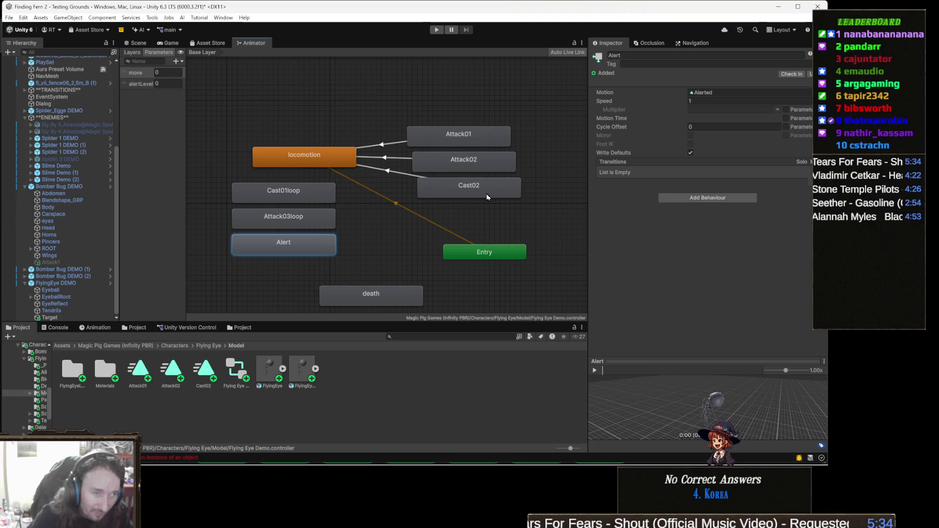
pyautogui.moveTo(353, 234); pyautogui.dragTo(362, 206)
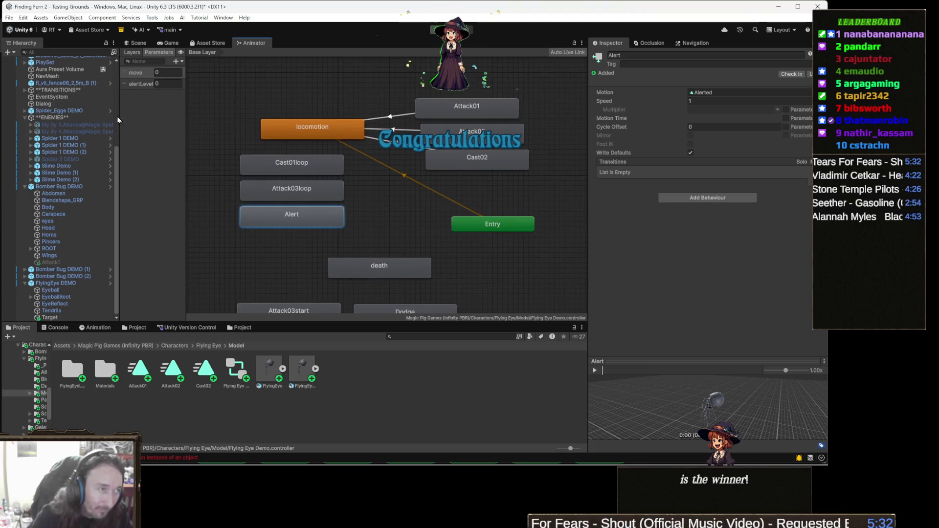
pyautogui.click(141, 84)
pyautogui.scroll(-3, 284, 111)
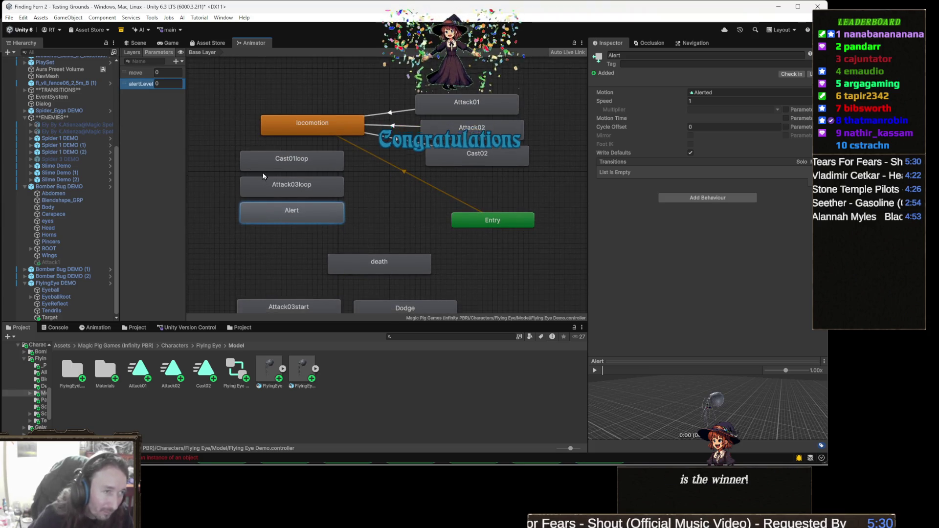
pyautogui.moveTo(260, 149)
pyautogui.mouseDown()
pyautogui.moveTo(260, 116)
pyautogui.moveTo(265, 201)
pyautogui.mouseUp()
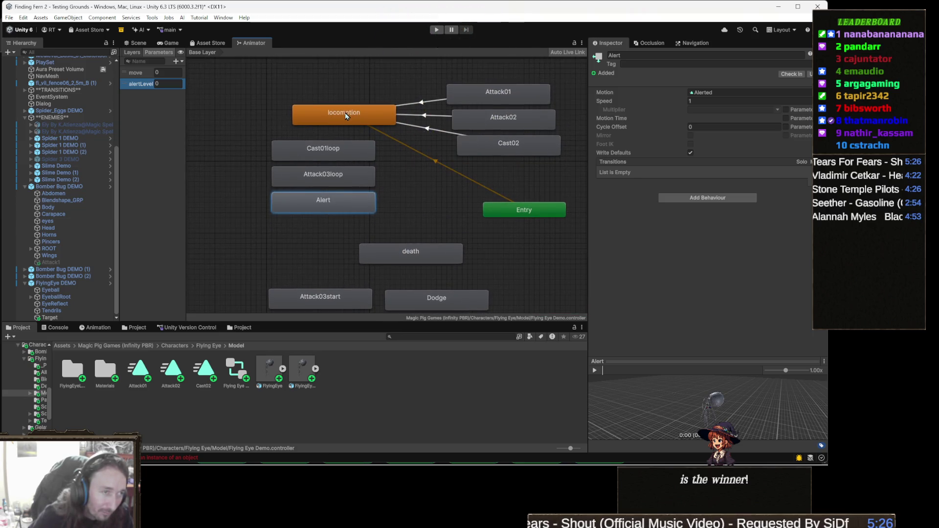
# - Enter the locomotion Blend Tree, review its 2D Freeform Directional settings, then begin adding a parameter
pyautogui.doubleClick(345, 114)
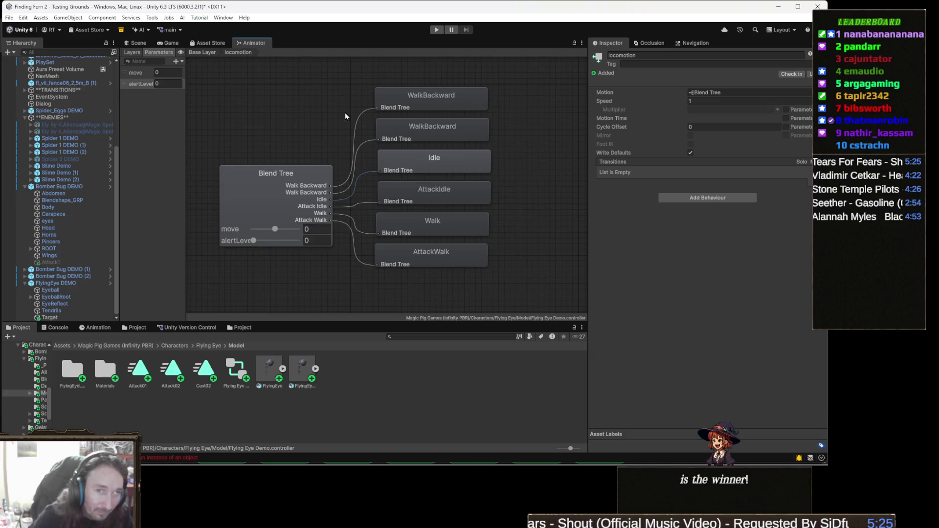
pyautogui.click(305, 200)
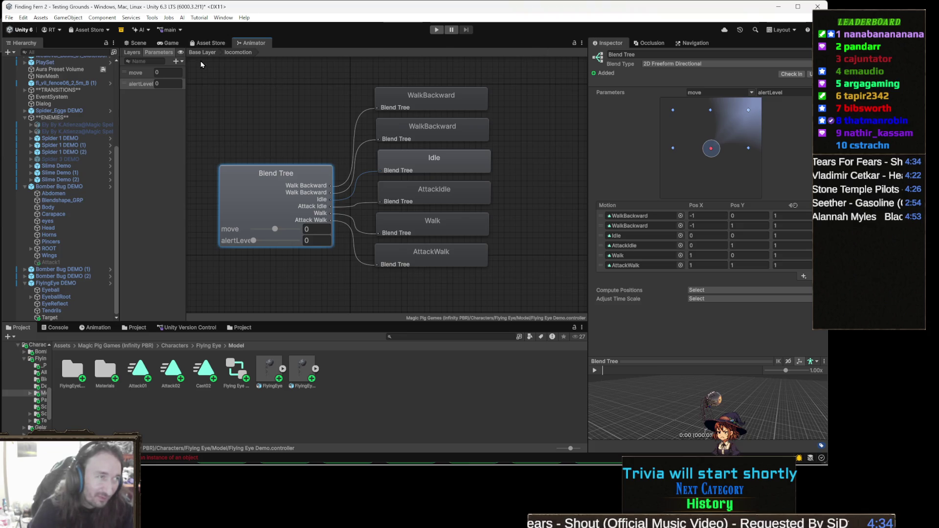
pyautogui.click(177, 62)
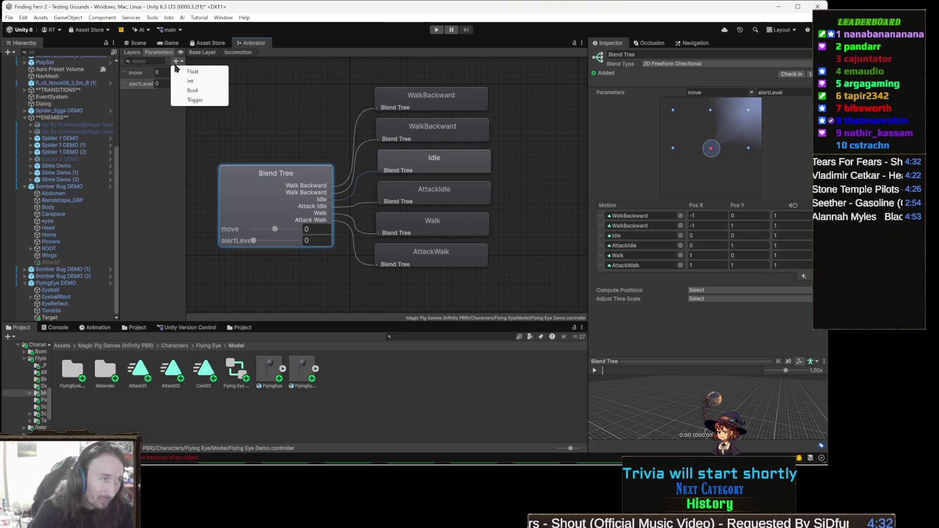
# - Add a Bool parameter named 'grounded', then select FlyingEye DEMO in the Hierarchy
pyautogui.click(206, 93)
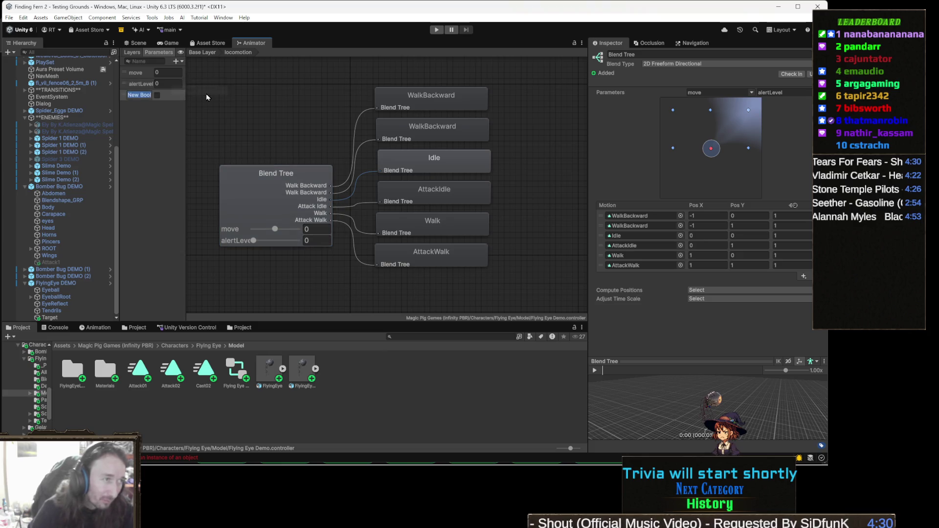
pyautogui.write('grounded')
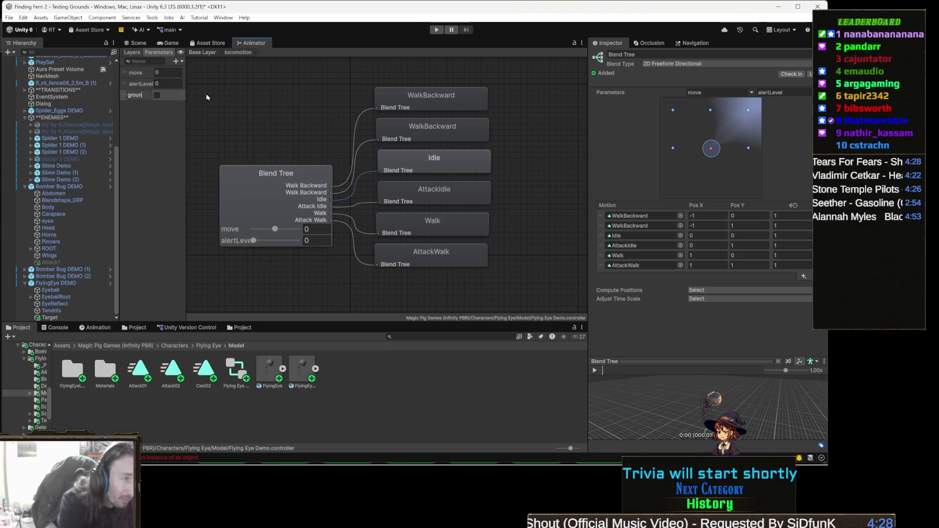
pyautogui.press('Return')
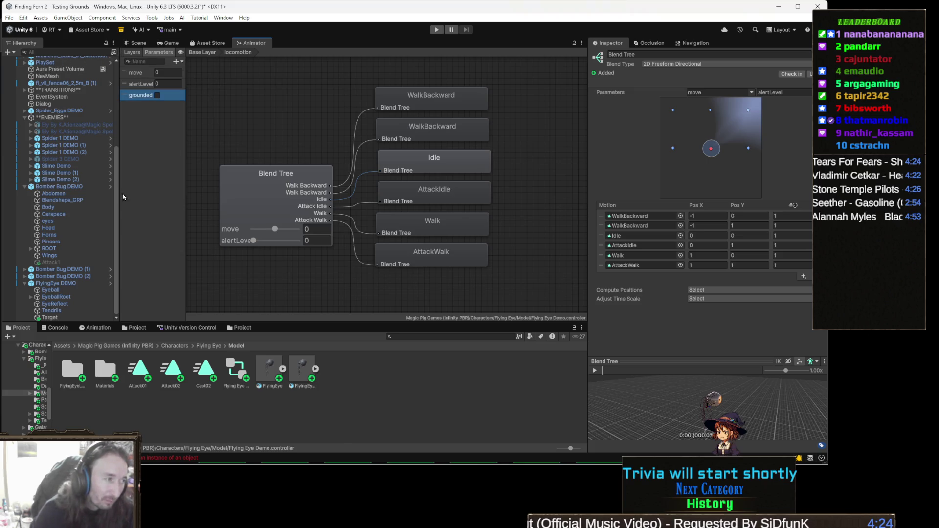
pyautogui.click(75, 282)
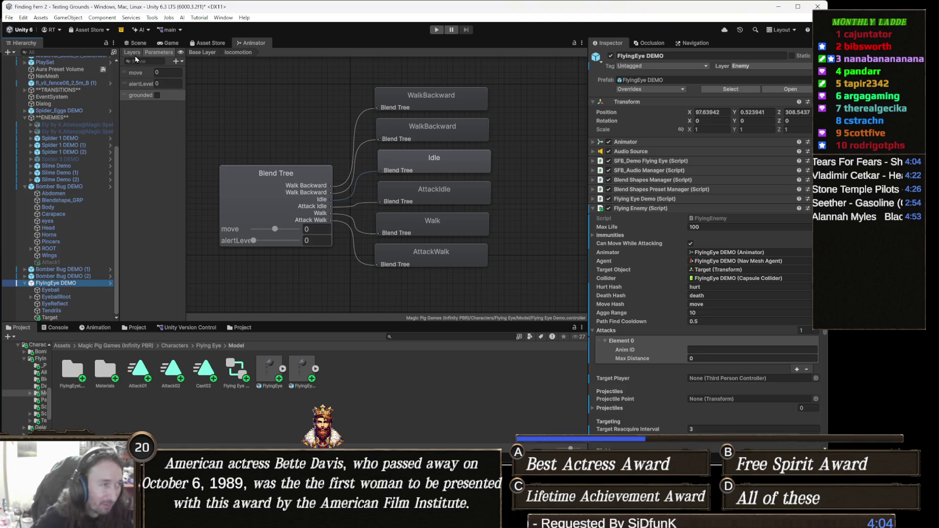
# - Check the Layers and Parameters lists, then switch to the Scene view and the Animation timeline
pyautogui.click(135, 57)
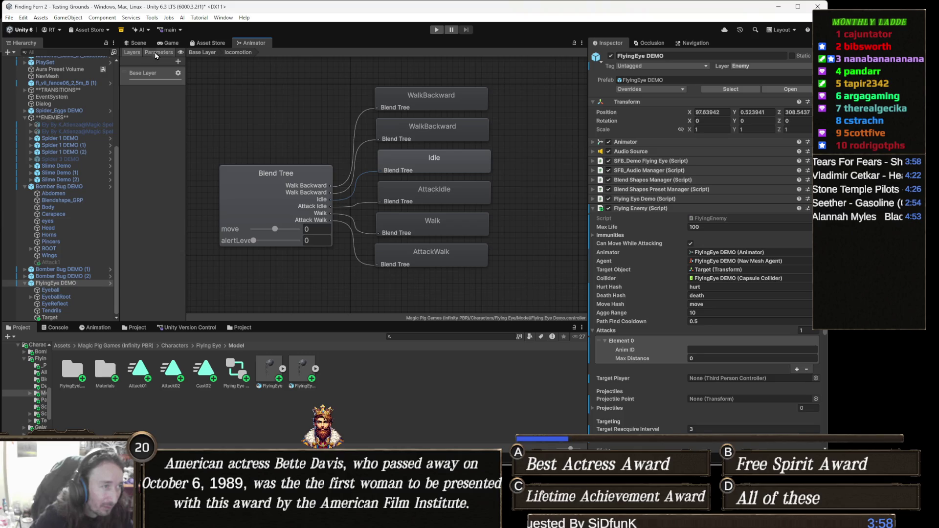
pyautogui.click(155, 52)
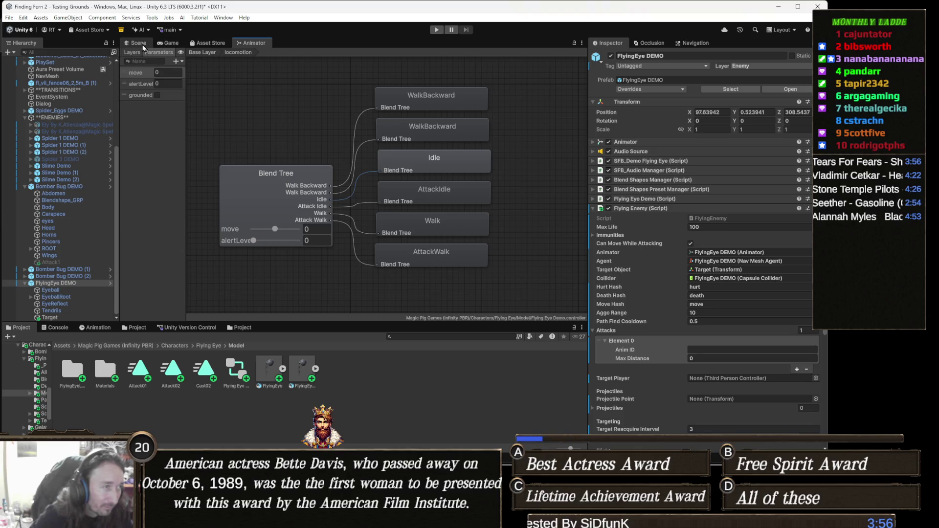
pyautogui.click(138, 43)
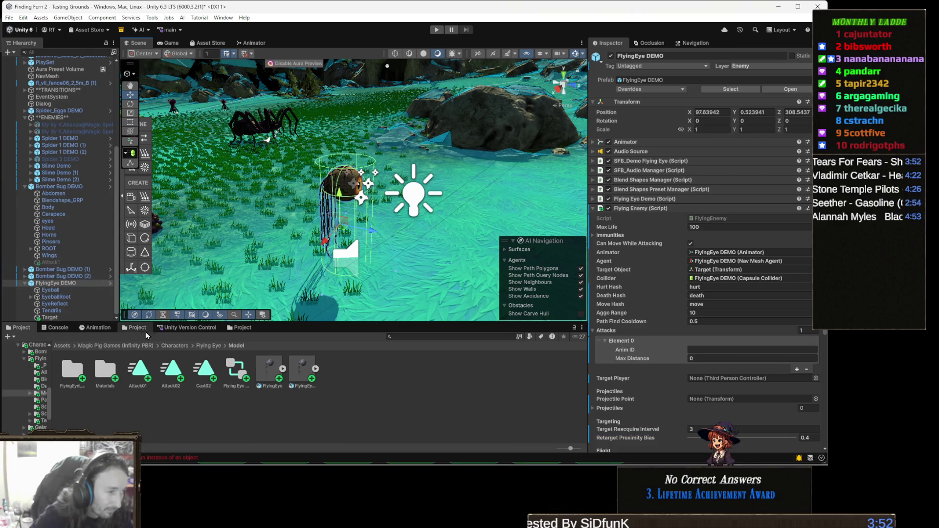
pyautogui.click(98, 328)
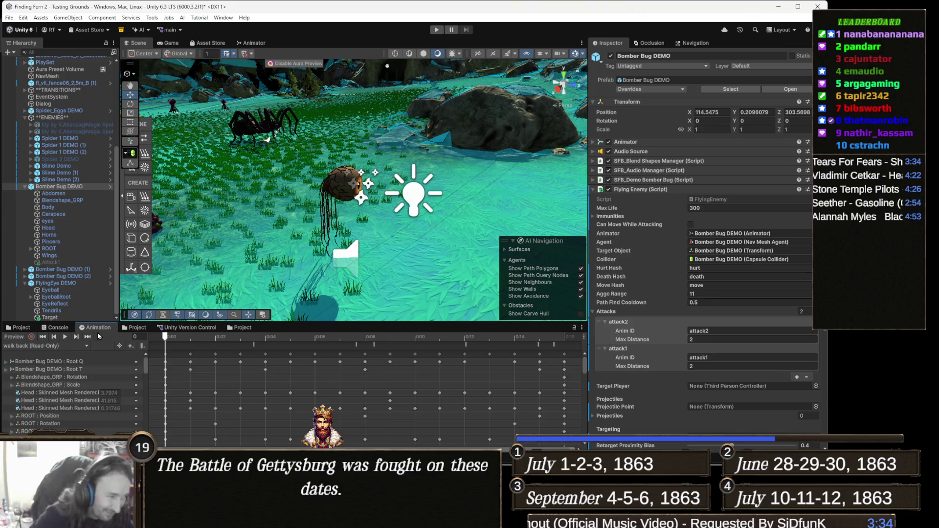
# - Open the Animation window's clip dropdown listing Bomber Bug DEMO's clips, with walk back current
pyautogui.click(87, 346)
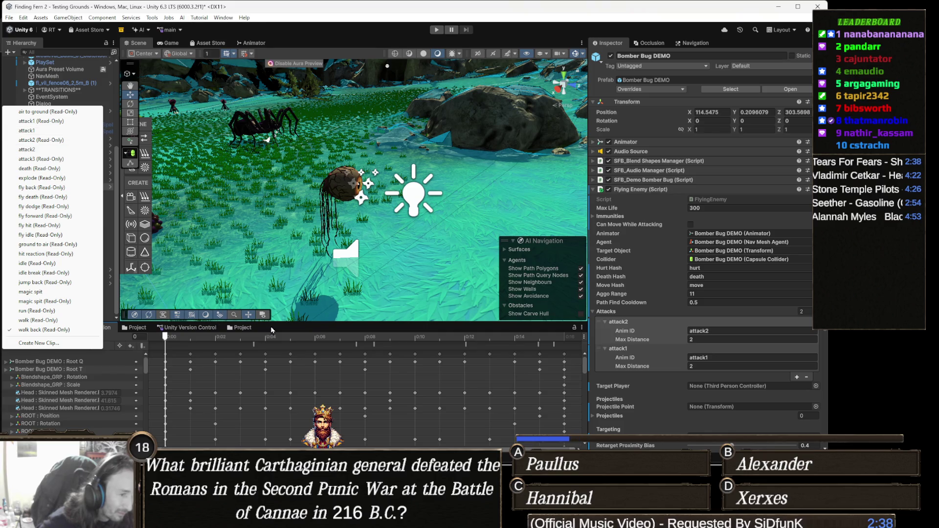
# - Select FlyingEye DEMO, switch its Animation clip from walk back to Attack01, and play the preview
pyautogui.click(185, 291)
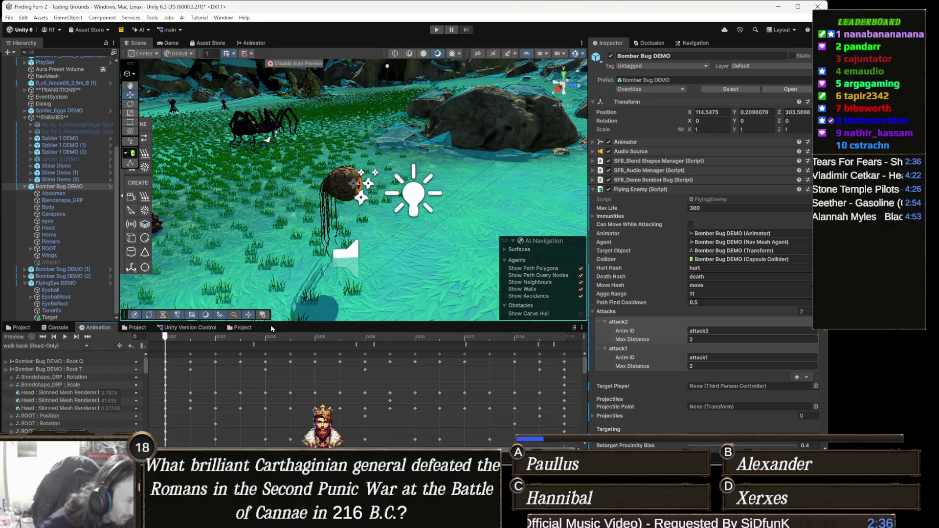
pyautogui.click(66, 284)
pyautogui.click(43, 347)
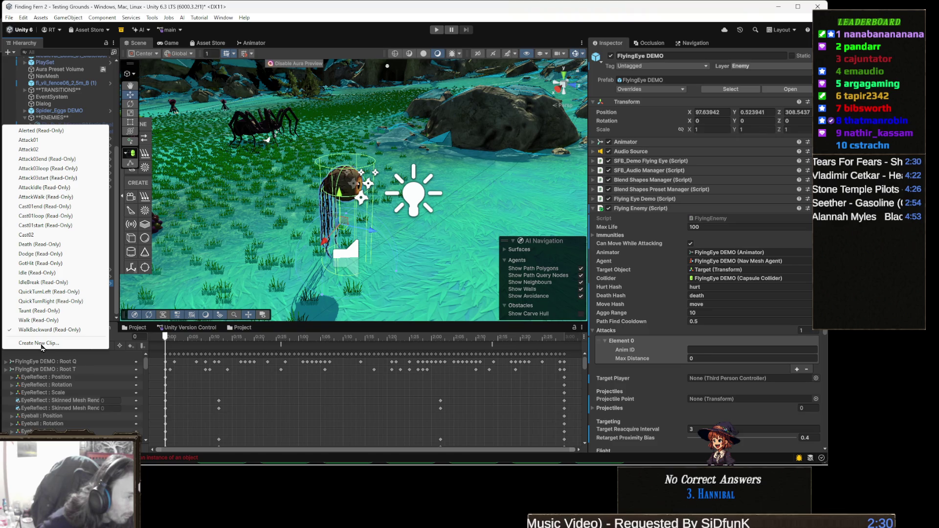
pyautogui.click(51, 141)
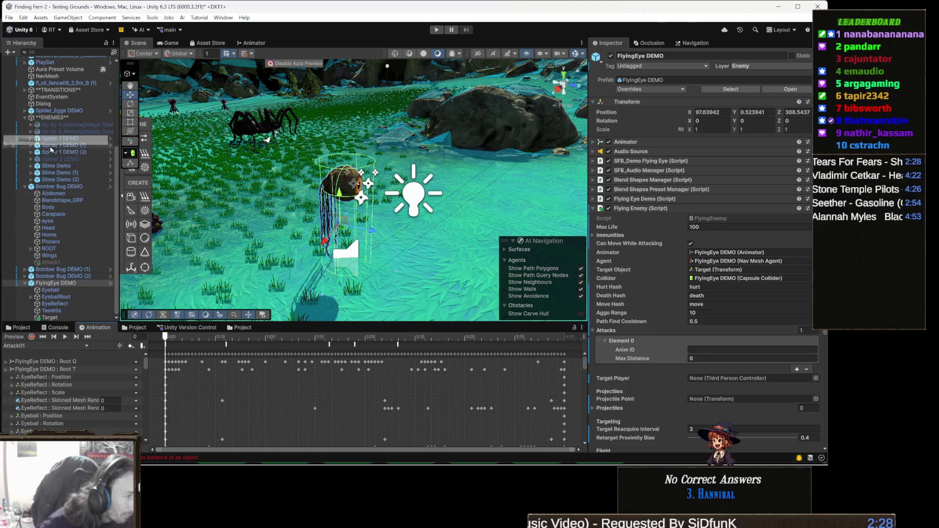
pyautogui.click(67, 338)
pyautogui.click(76, 283)
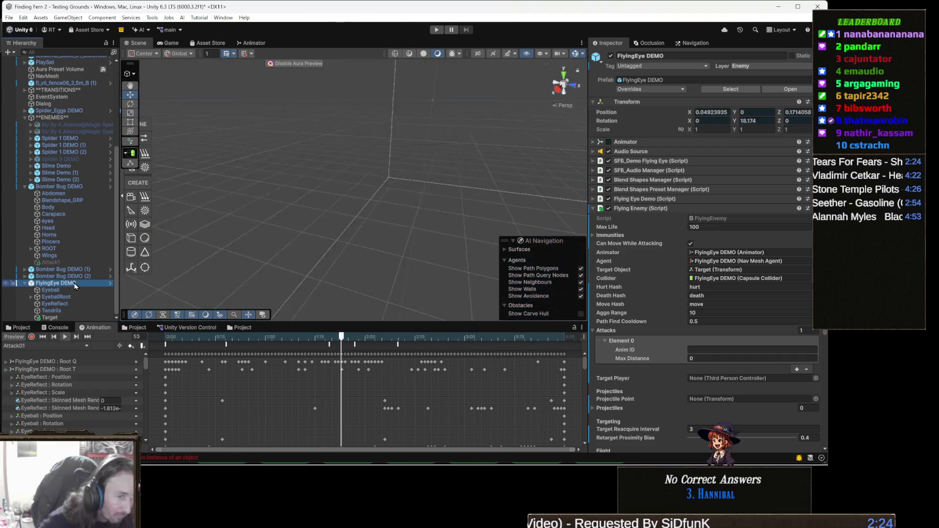
# - Frame FlyingEye DEMO in the Scene, pause Attack01 at frame 74, and select the EyeballRoot bone
pyautogui.doubleClick(76, 283)
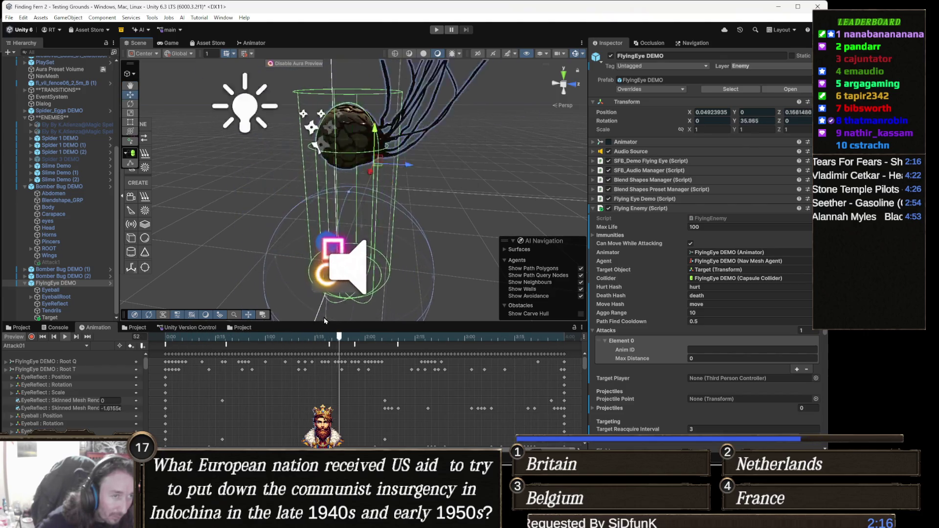
pyautogui.click(412, 336)
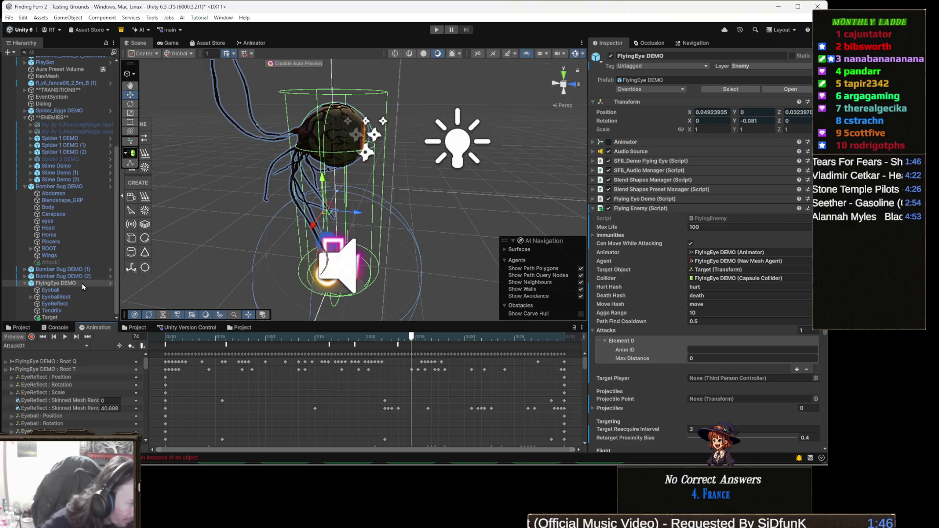
pyautogui.click(80, 295)
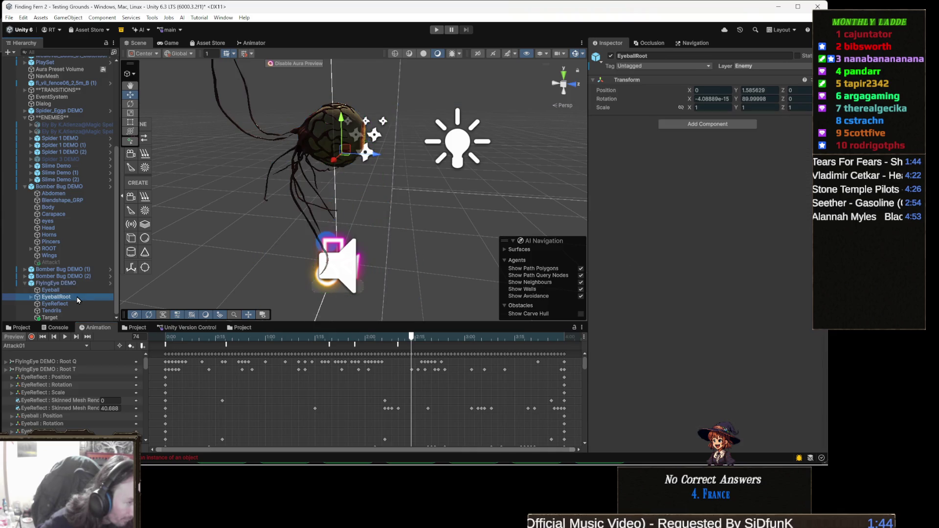
# - Unfold EyeballRoot and TendrilsHub in the Hierarchy to reach CAT_tendrilsk01 and CAT_tendrilsk05
pyautogui.press('Right')
pyautogui.press('Down')
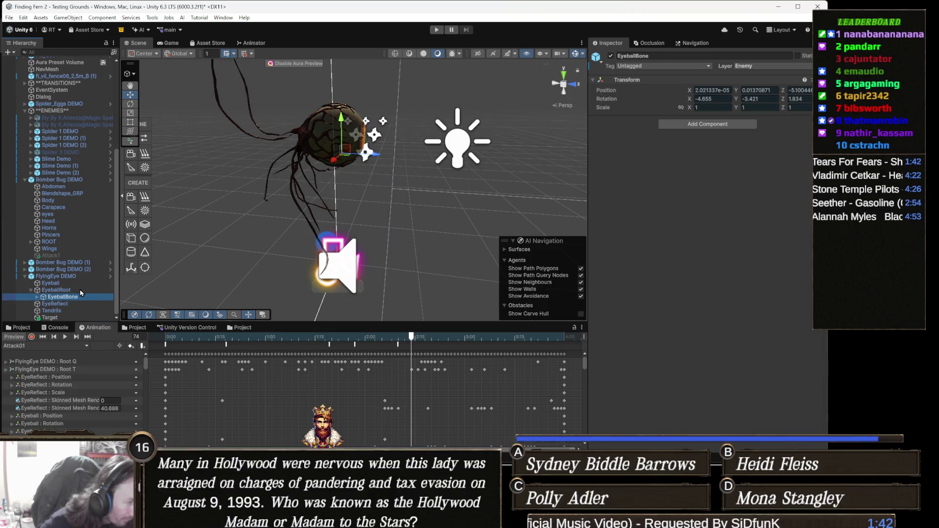
pyautogui.press('Down')
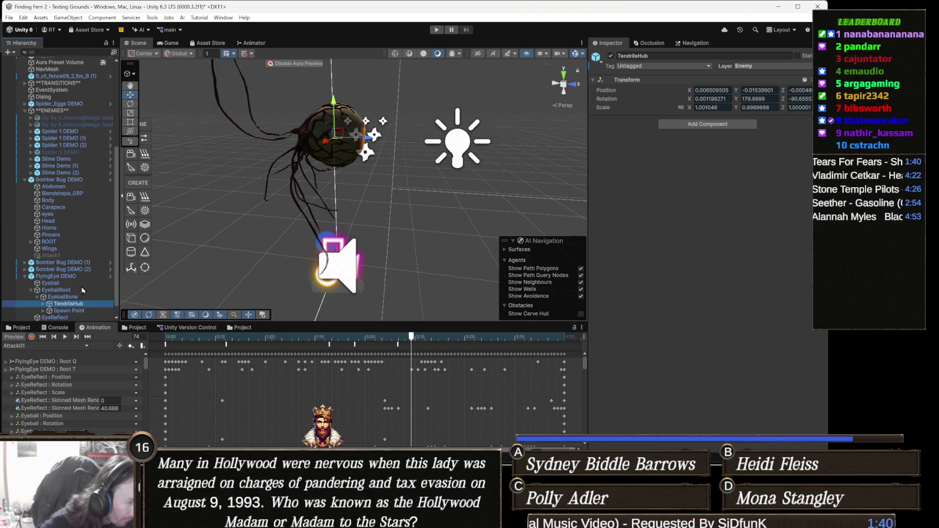
pyautogui.press('Down')
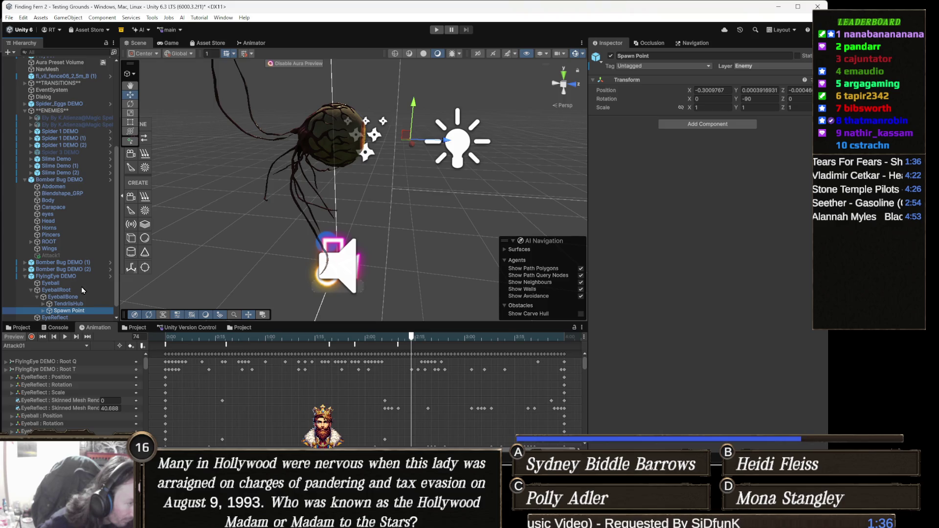
pyautogui.press('Up')
pyautogui.press('Right')
pyautogui.press('Down')
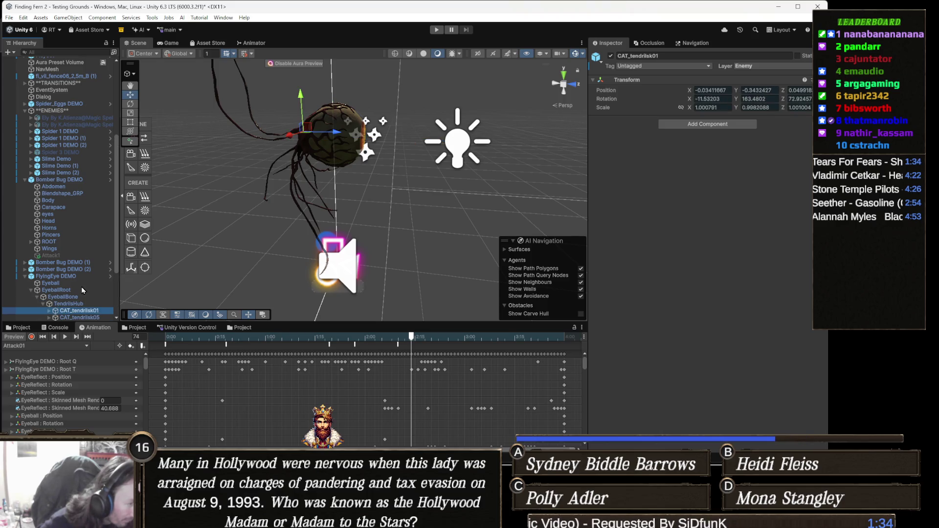
pyautogui.press('Down')
# - Recentre the eye in the Scene view and unfold the CAT_tendrilsk13 chain toward CAT_tendrilsk16
pyautogui.scroll(-1, 78, 291)
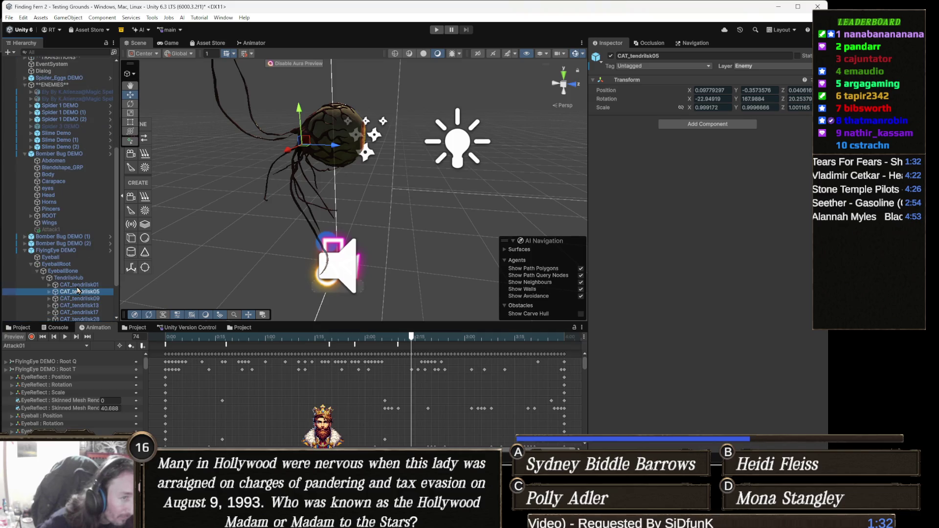
pyautogui.scroll(-1, 88, 272)
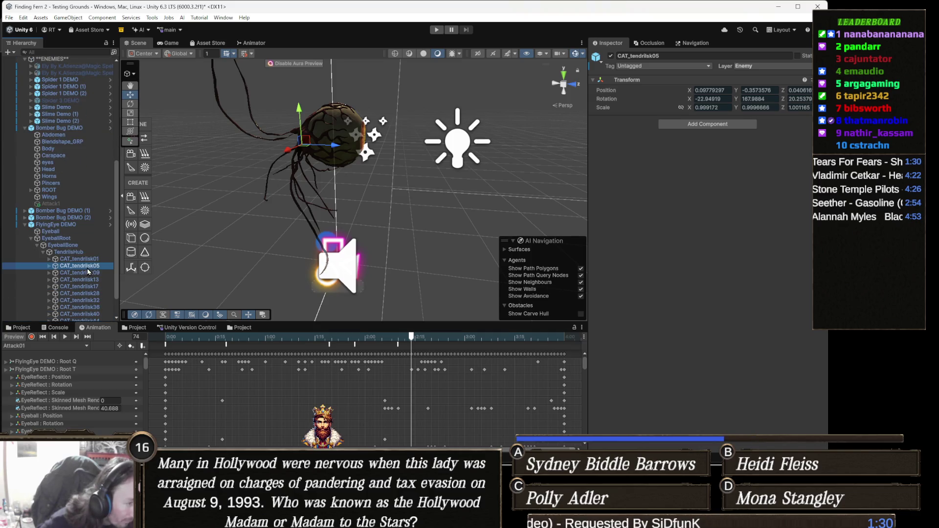
pyautogui.scroll(-1, 100, 255)
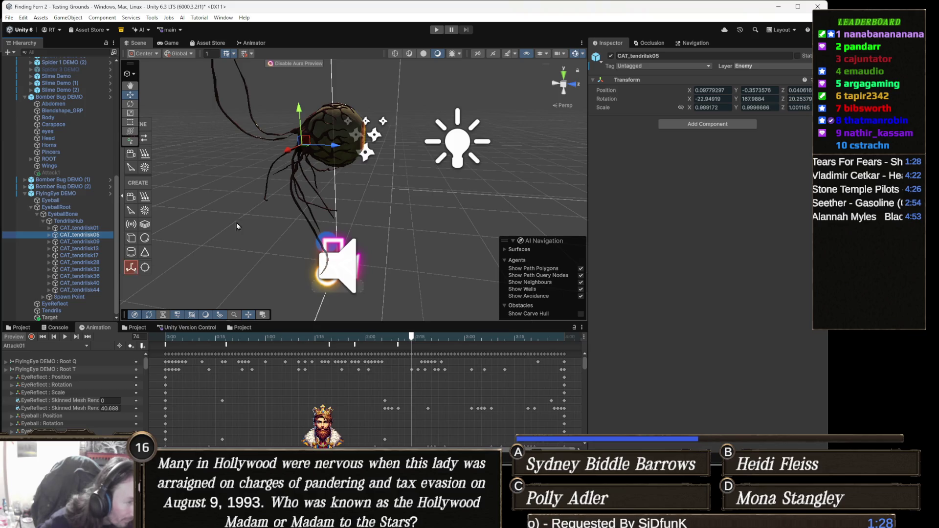
pyautogui.moveTo(237, 222)
pyautogui.mouseDown()
pyautogui.moveTo(250, 248)
pyautogui.moveTo(287, 240)
pyautogui.moveTo(283, 231)
pyautogui.mouseUp()
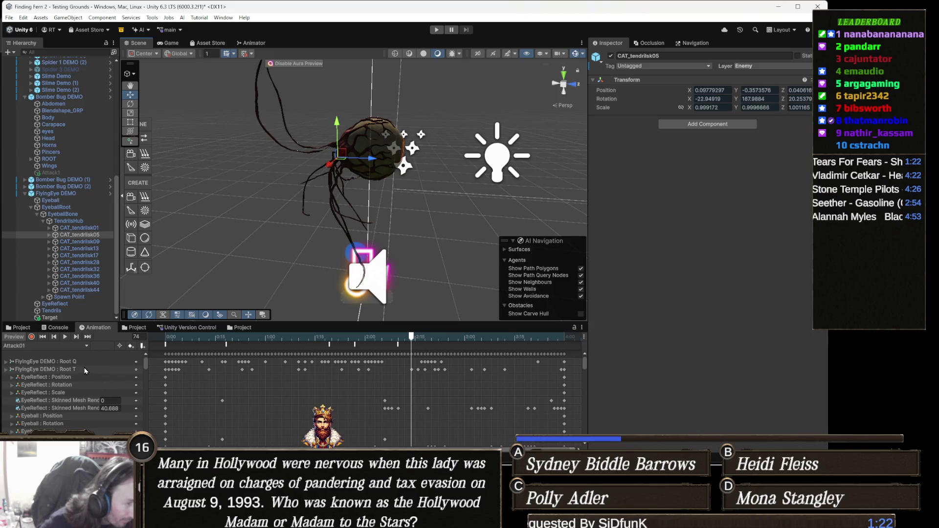
pyautogui.click(84, 248)
pyautogui.press('Right')
pyautogui.press('Right')
pyautogui.press('Right')
pyautogui.press('Right')
pyautogui.press('Right')
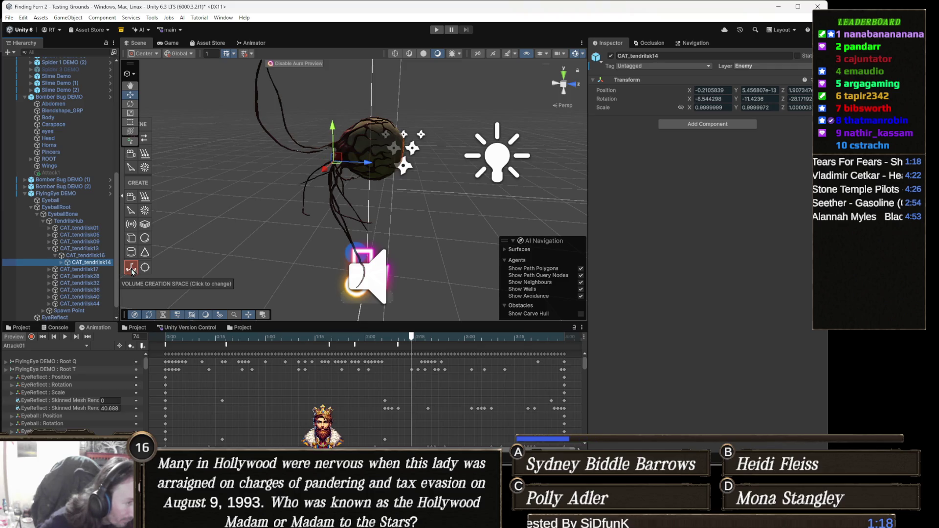
pyautogui.press('Right')
pyautogui.press('Right')
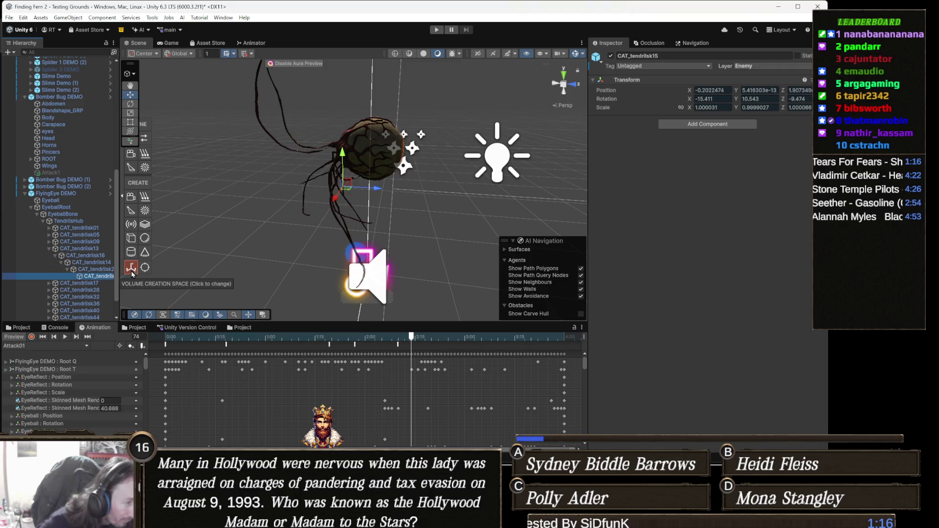
pyautogui.moveTo(281, 171)
pyautogui.mouseDown()
pyautogui.moveTo(294, 205)
pyautogui.moveTo(447, 203)
pyautogui.moveTo(379, 199)
pyautogui.moveTo(199, 229)
pyautogui.mouseUp()
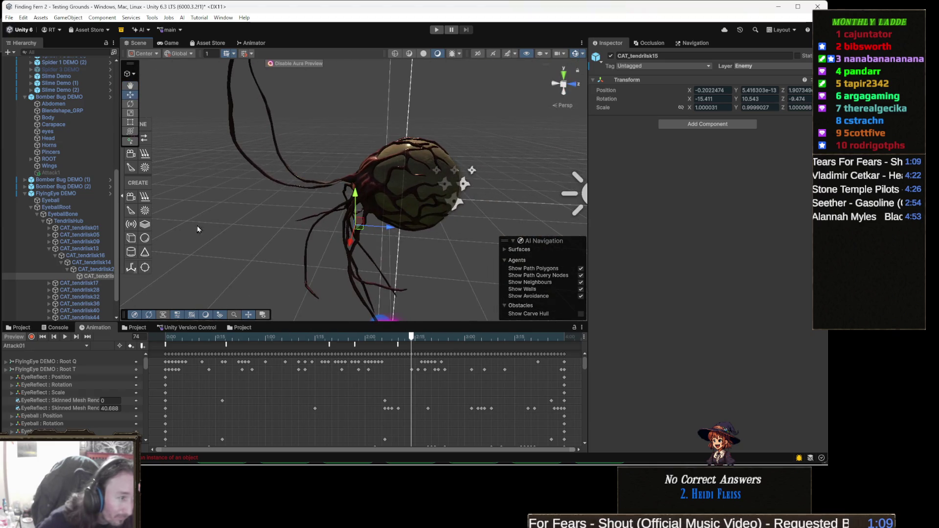
# - Collapse CAT_tendrilsk13 and expand CAT_tendrilsk01 to show its child CAT_tendrilsk04
pyautogui.click(76, 249)
pyautogui.press('Left')
pyautogui.press('Up')
pyautogui.press('Up')
pyautogui.press('Up')
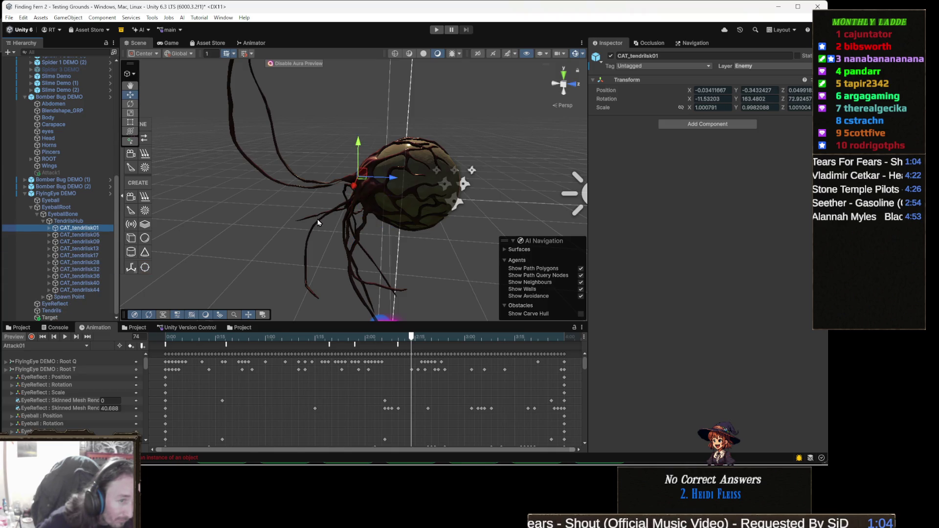
pyautogui.press('Right')
pyautogui.press('Down')
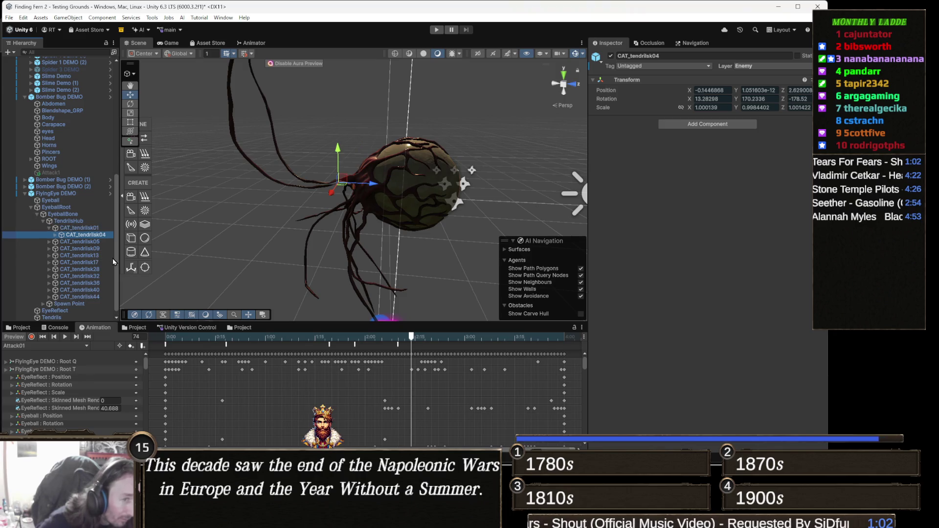
# - Unfold the CAT_tendrilsk01 chain through CAT_tendrilsk21 and CAT_tendrilsk22, then select and frame CAT_tendrilsk03
pyautogui.press('Right')
pyautogui.press('Down')
pyautogui.press('Right')
pyautogui.press('Down')
pyautogui.press('Right')
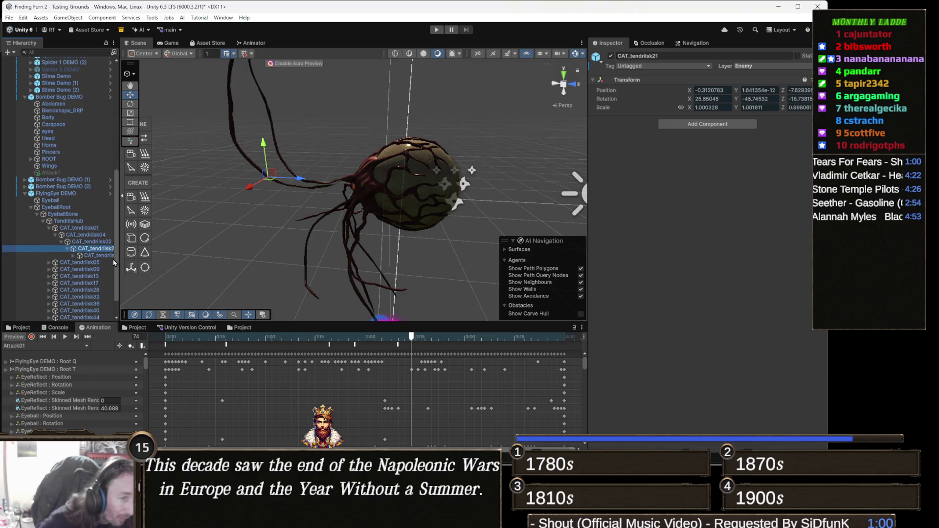
pyautogui.press('Down')
pyautogui.press('Right')
pyautogui.press('Down')
pyautogui.press('Down')
pyautogui.press('Up')
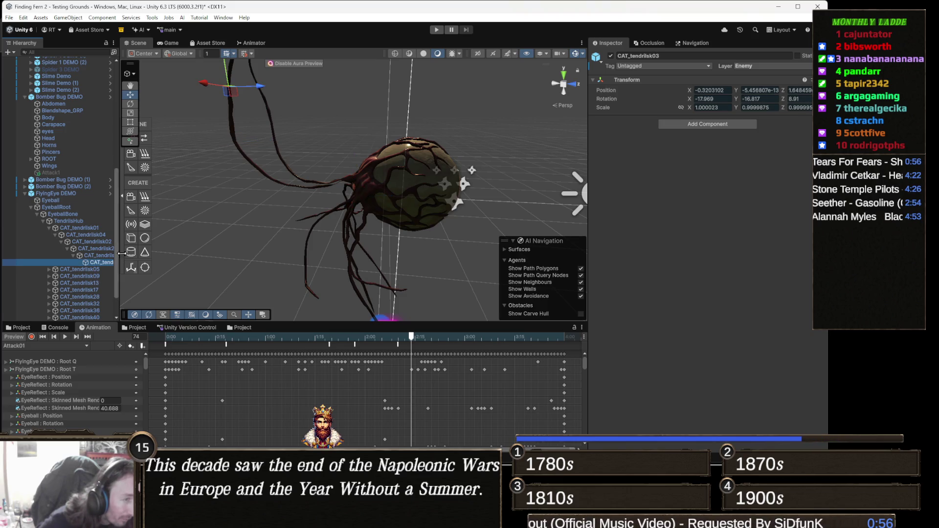
pyautogui.press('f')
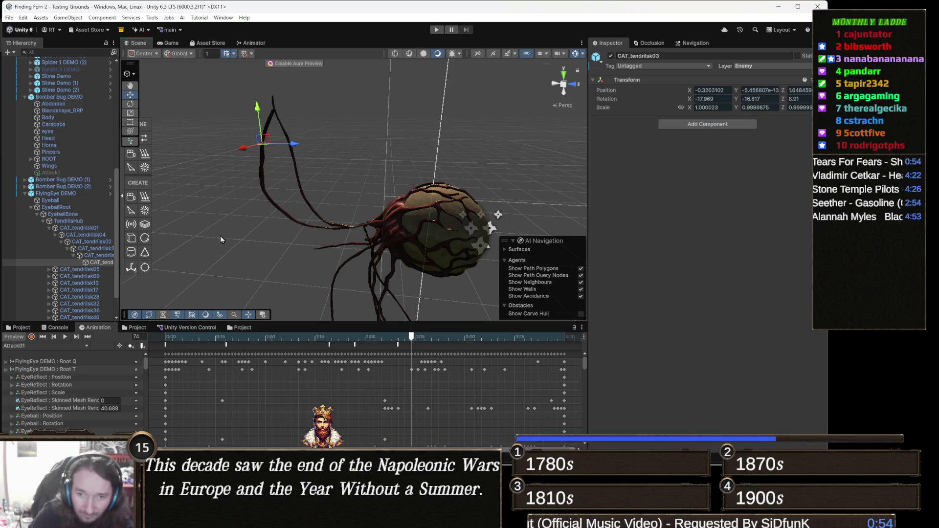
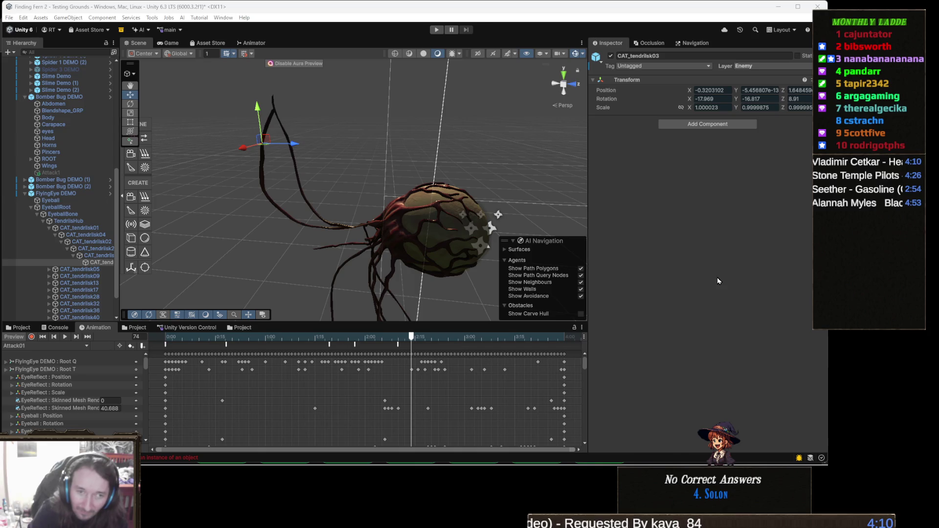
# - Add an empty child object named 'AOE' beneath the FlyingEye's innermost tendril bone
pyautogui.moveTo(587, 218); pyautogui.dragTo(592, 219)
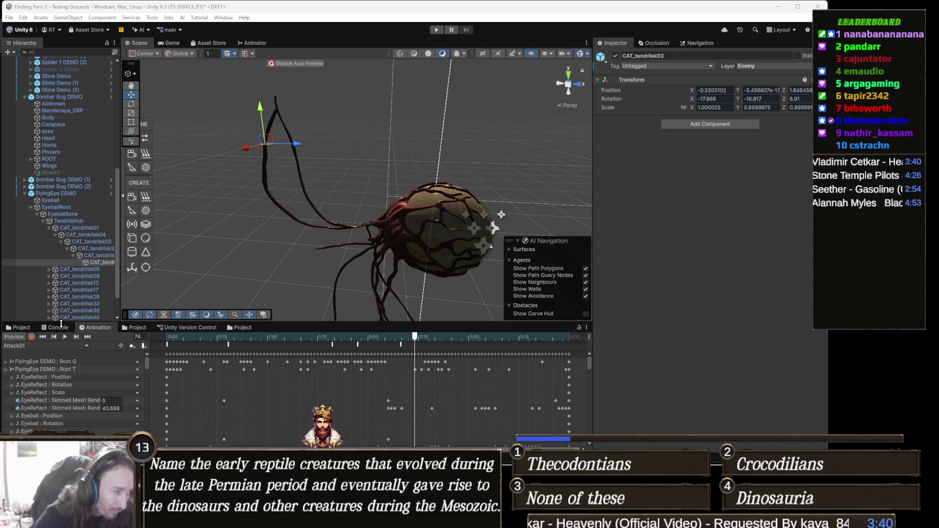
pyautogui.rightClick(98, 264)
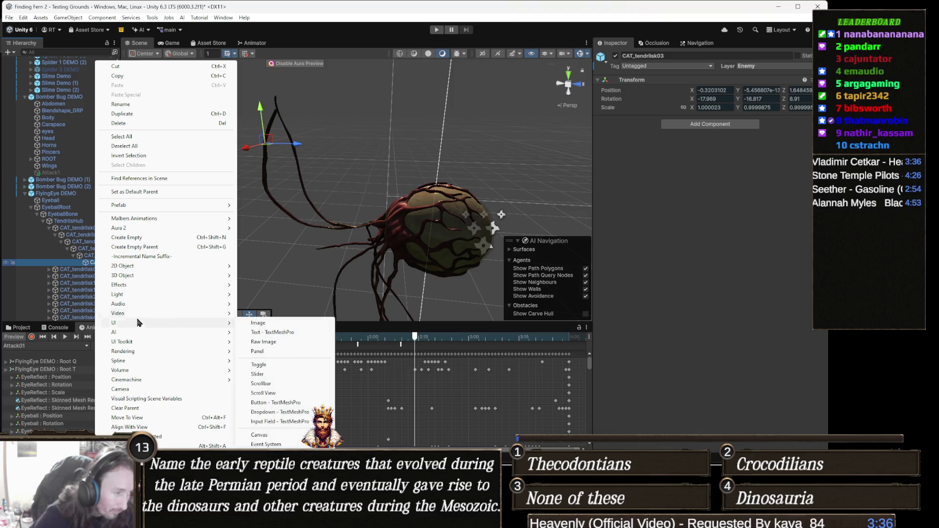
pyautogui.click(127, 238)
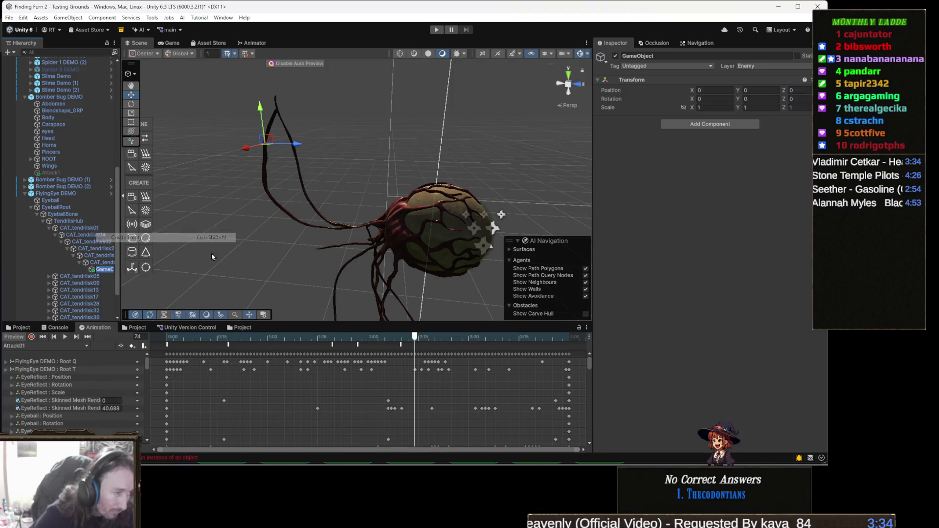
pyautogui.write('AOE')
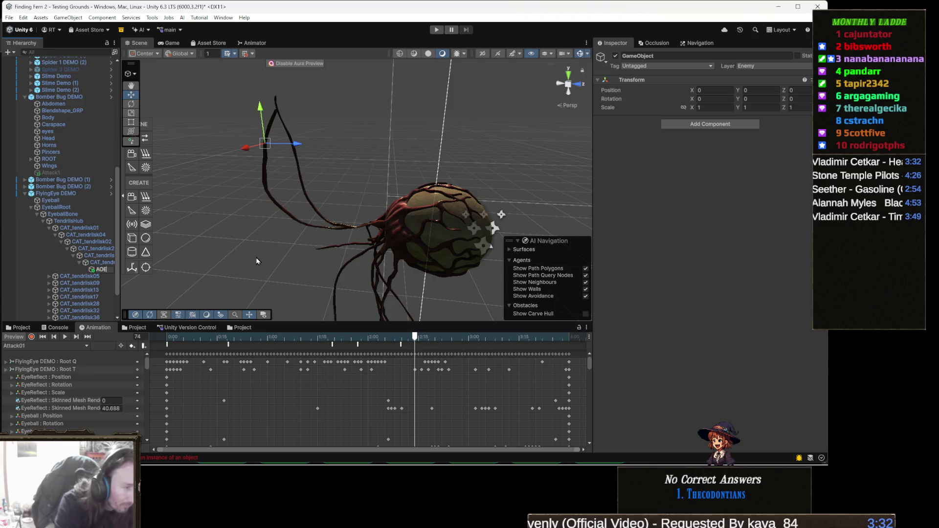
pyautogui.press('Return')
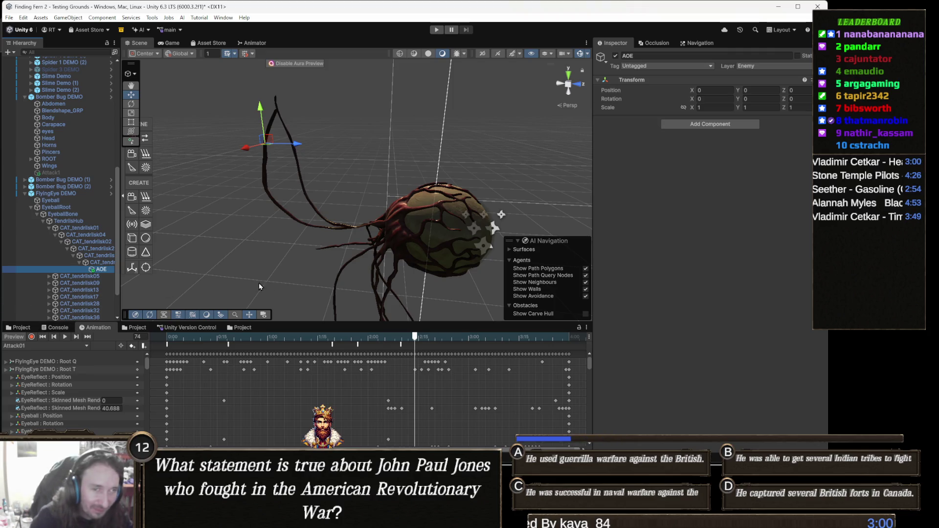
# - Add a Sphere Collider to AOE with radius 0.3 and Is Trigger enabled
pyautogui.click(697, 125)
pyautogui.write('caps')
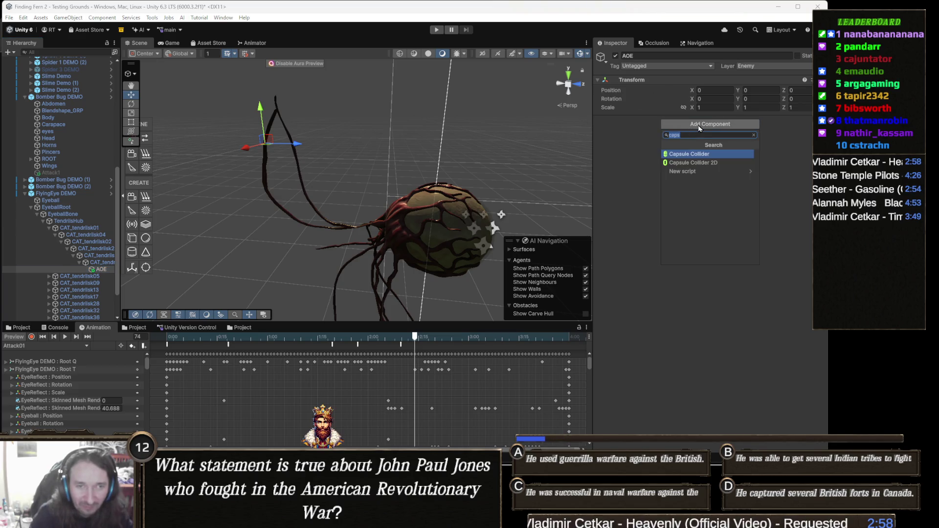
pyautogui.write('Sph')
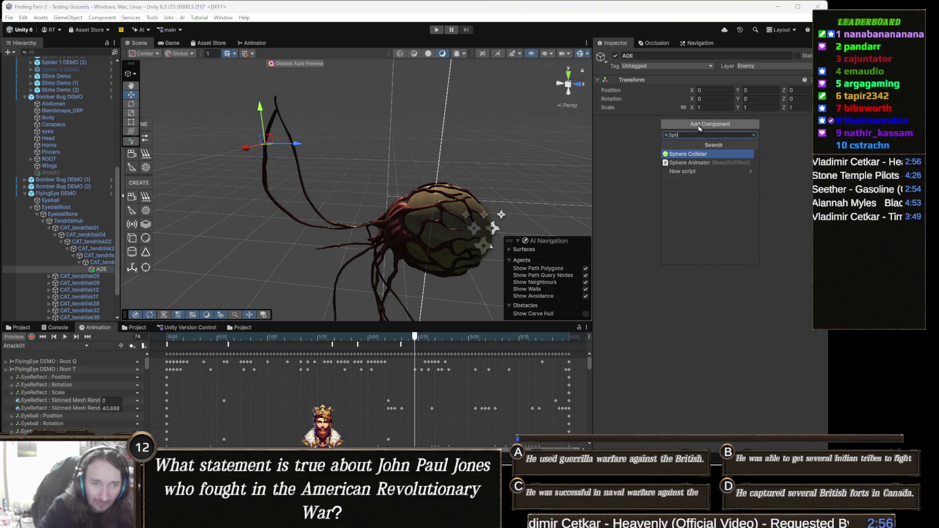
pyautogui.click(709, 154)
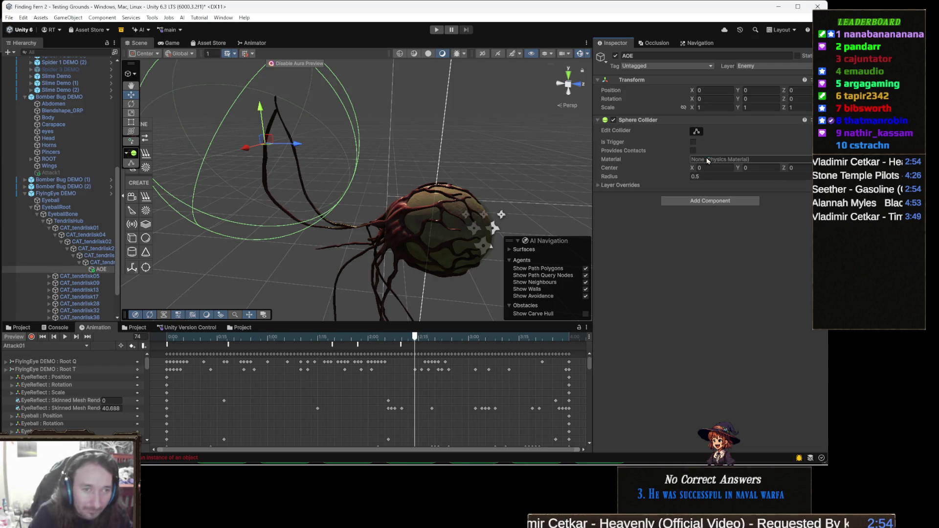
pyautogui.click(712, 176)
pyautogui.write('0.3')
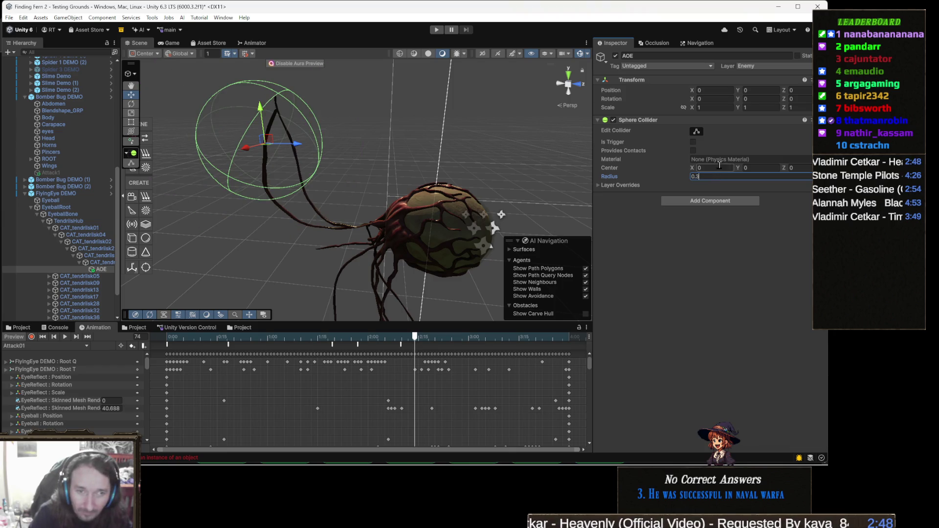
pyautogui.click(693, 142)
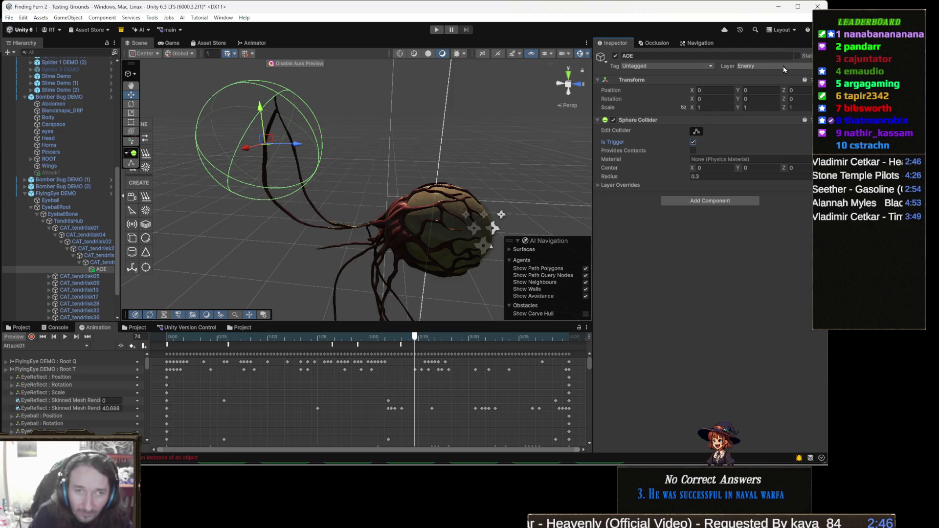
# - Put AOE on the Ignore Raycast layer and attach the Aoe script
pyautogui.click(782, 66)
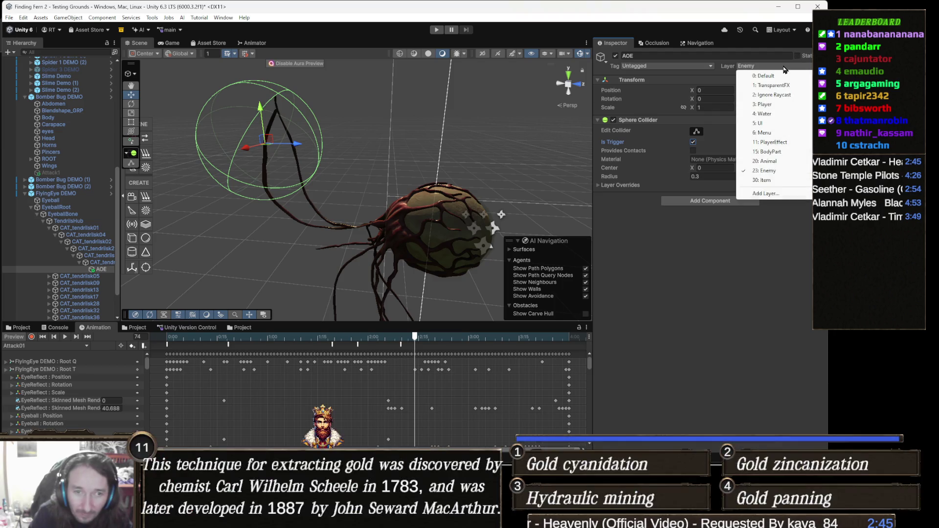
pyautogui.click(796, 96)
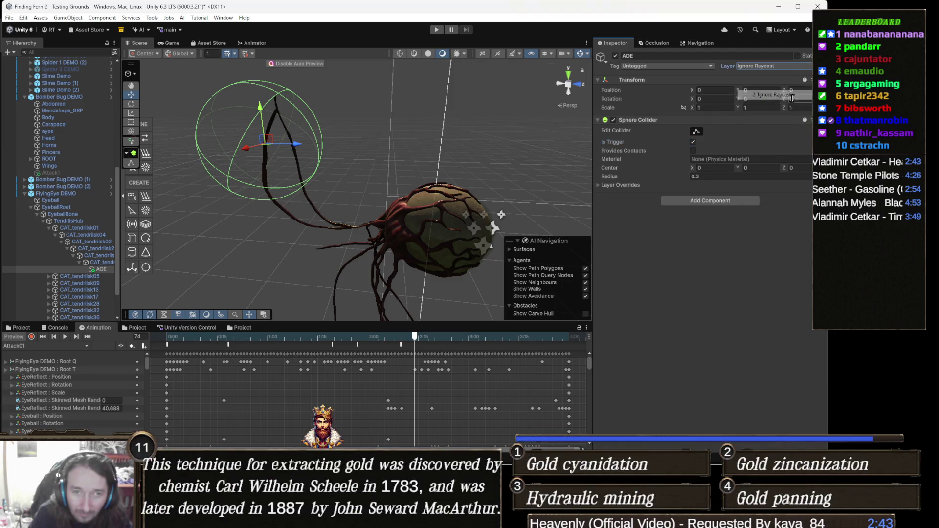
pyautogui.click(728, 204)
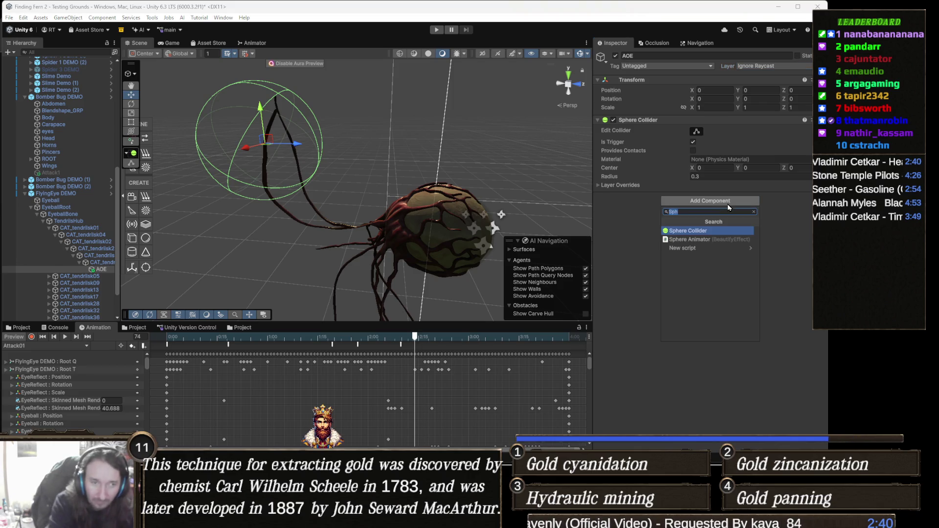
pyautogui.write('ao')
pyautogui.press('Return')
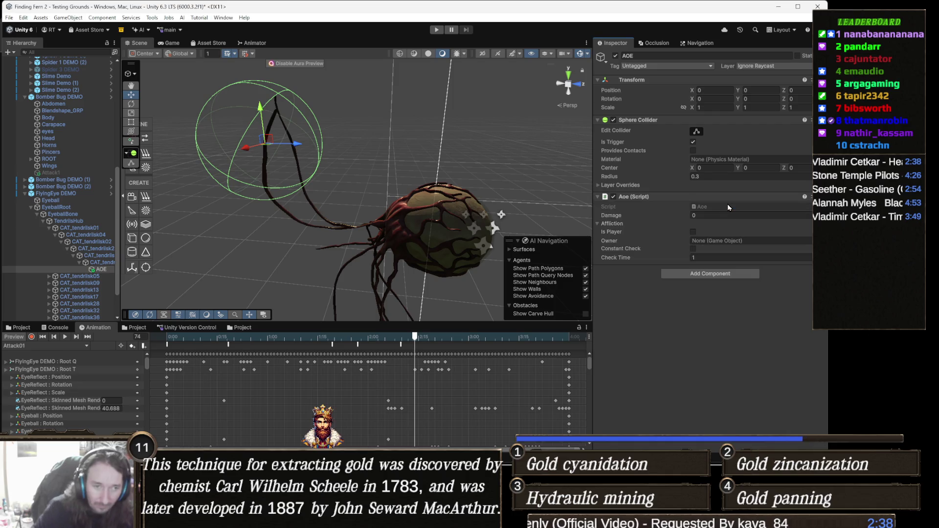
pyautogui.click(726, 277)
# - Attach a Rigidbody component to AOE using the 'rigi' component search
pyautogui.write('rigi')
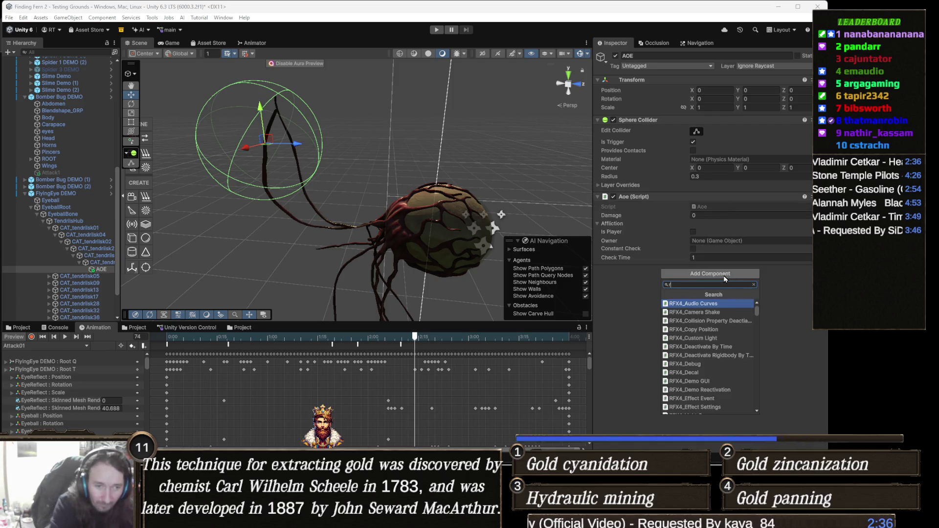
pyautogui.press('Return')
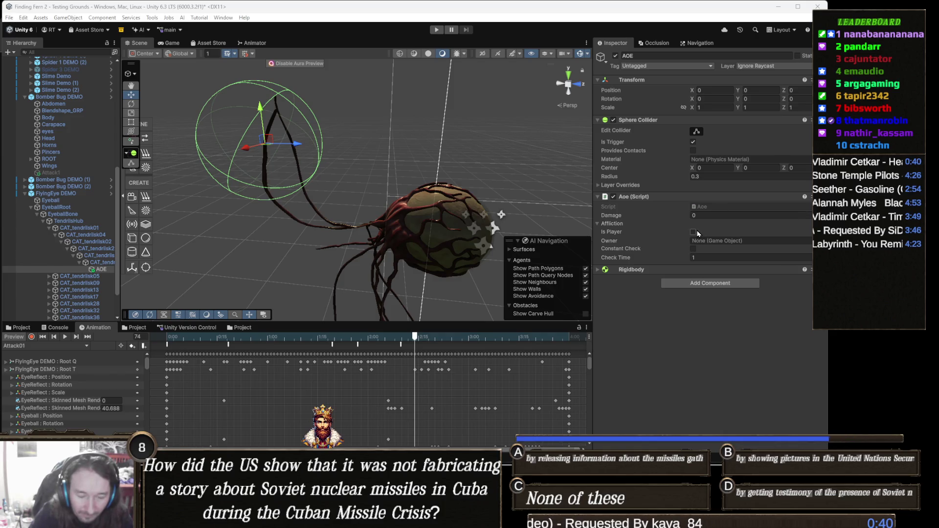
pyautogui.click(708, 216)
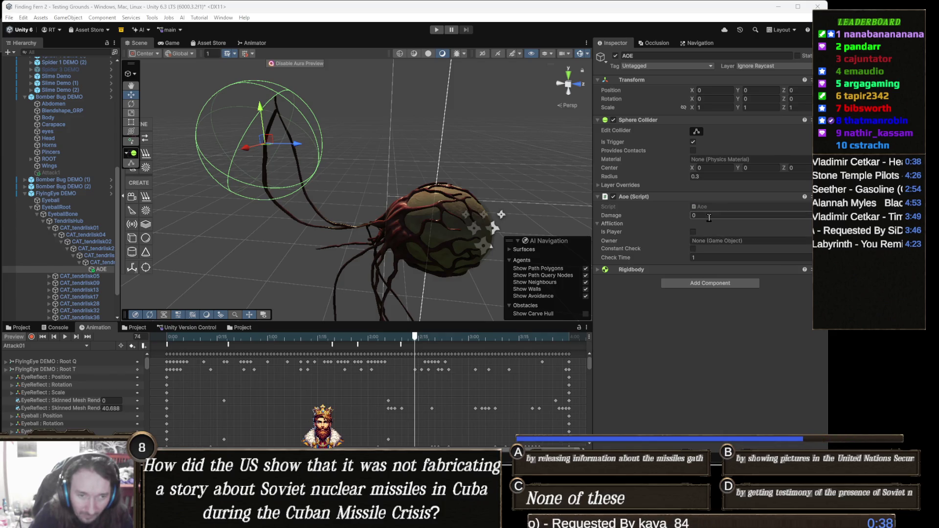
# - Set Aoe Damage to 15, Owner to FlyingEye DEMO, and make the Rigidbody kinematic
pyautogui.write('15')
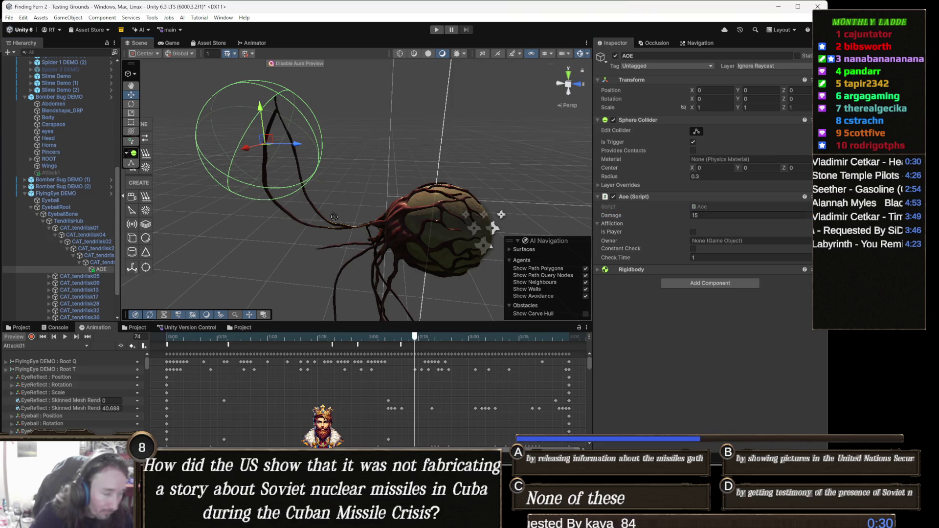
pyautogui.moveTo(683, 260); pyautogui.dragTo(733, 242)
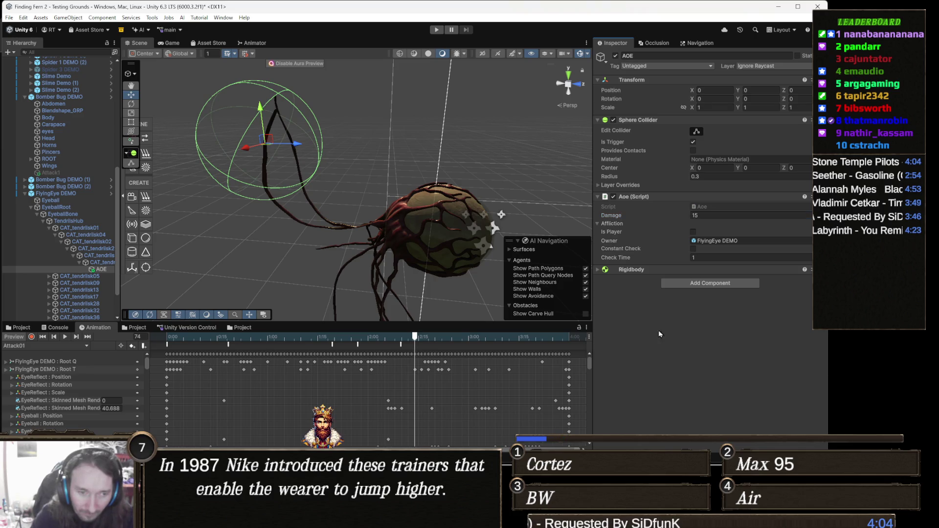
pyautogui.click(645, 269)
pyautogui.click(693, 332)
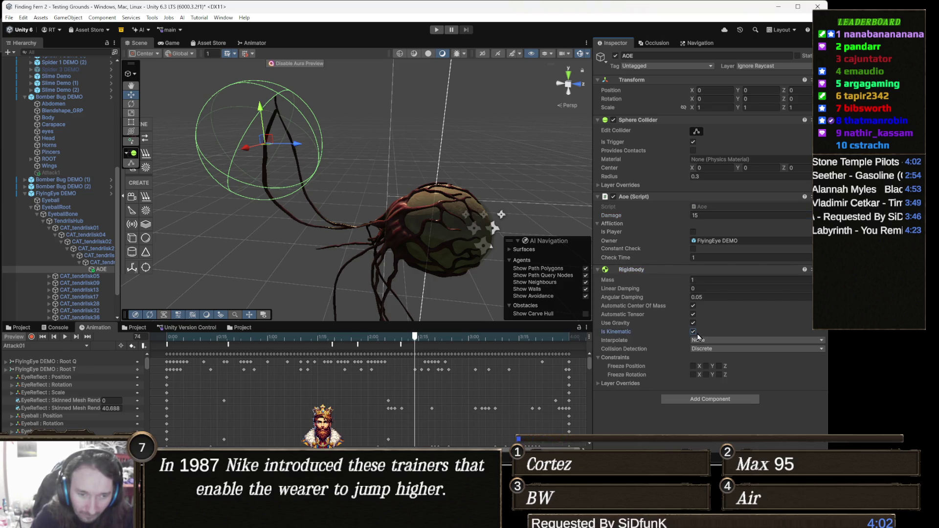
pyautogui.click(643, 271)
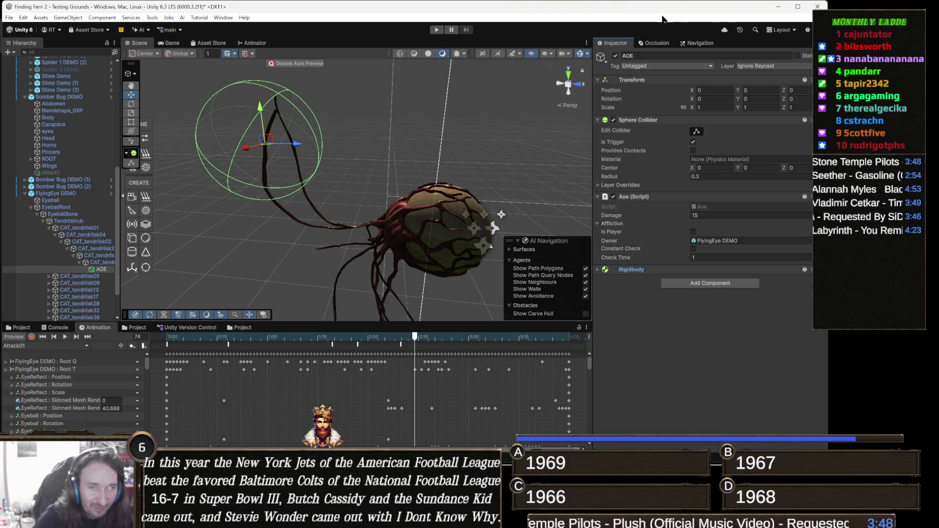
# - Disable AOE, then record it becoming active at frame 50 of Attack01
pyautogui.click(616, 56)
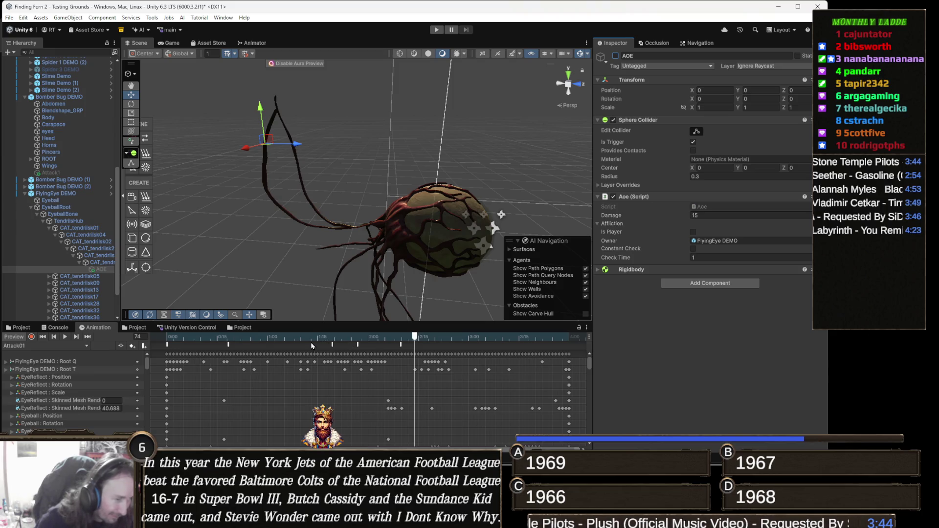
pyautogui.moveTo(304, 336)
pyautogui.mouseDown()
pyautogui.moveTo(163, 345)
pyautogui.moveTo(336, 344)
pyautogui.mouseUp()
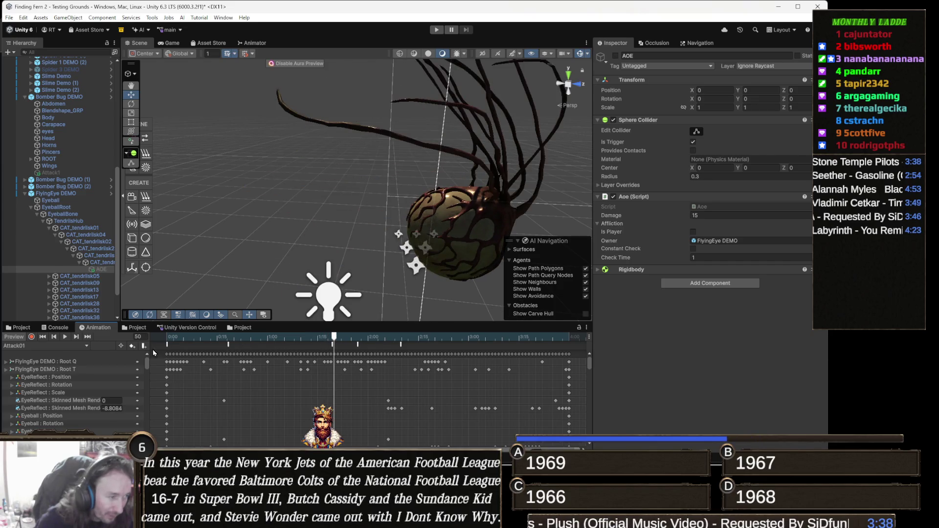
pyautogui.click(31, 337)
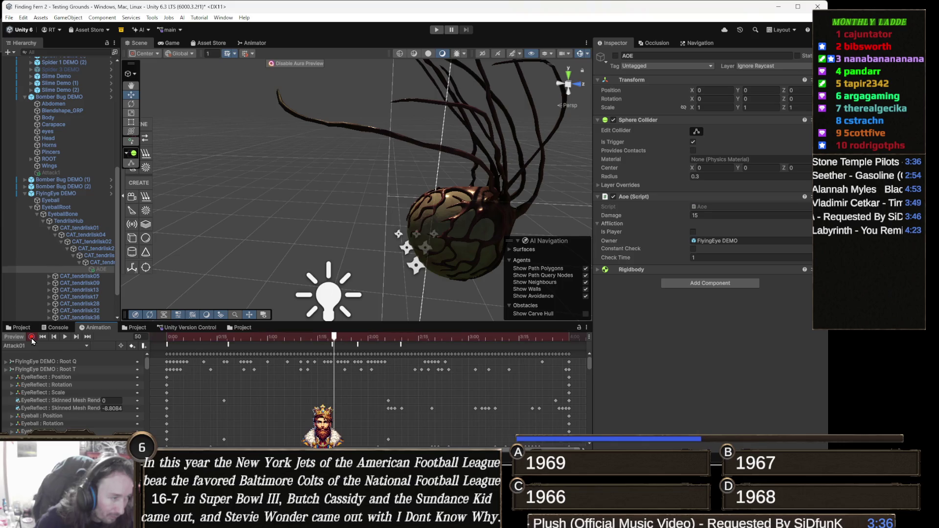
pyautogui.click(615, 55)
pyautogui.moveTo(477, 183); pyautogui.dragTo(401, 188)
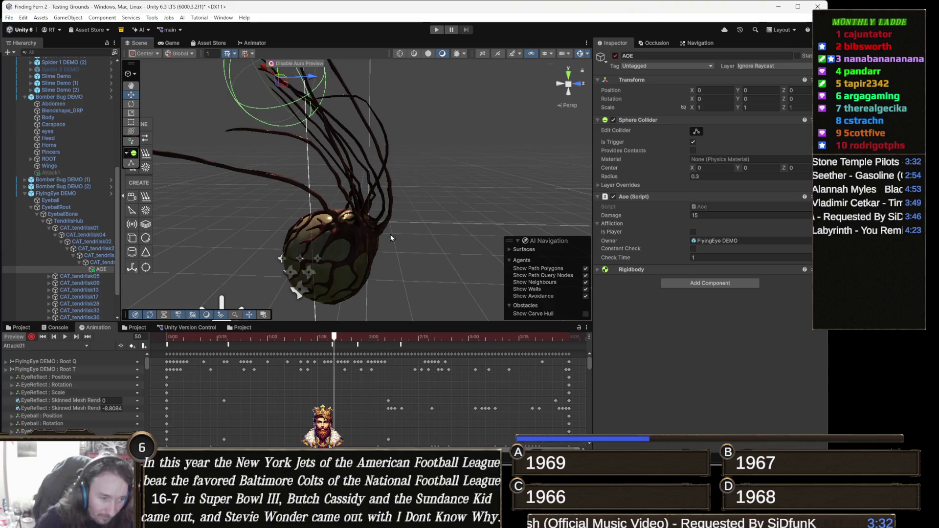
pyautogui.moveTo(359, 339)
pyautogui.mouseDown()
pyautogui.moveTo(366, 341)
pyautogui.moveTo(341, 337)
pyautogui.moveTo(358, 339)
pyautogui.mouseUp()
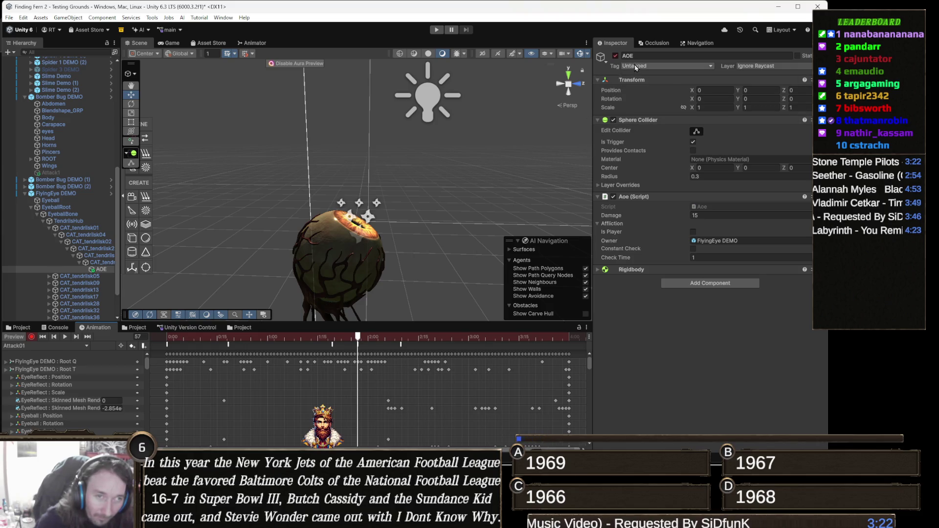
# - Untick the AOE object's active checkbox to switch off the hitbox
pyautogui.click(615, 56)
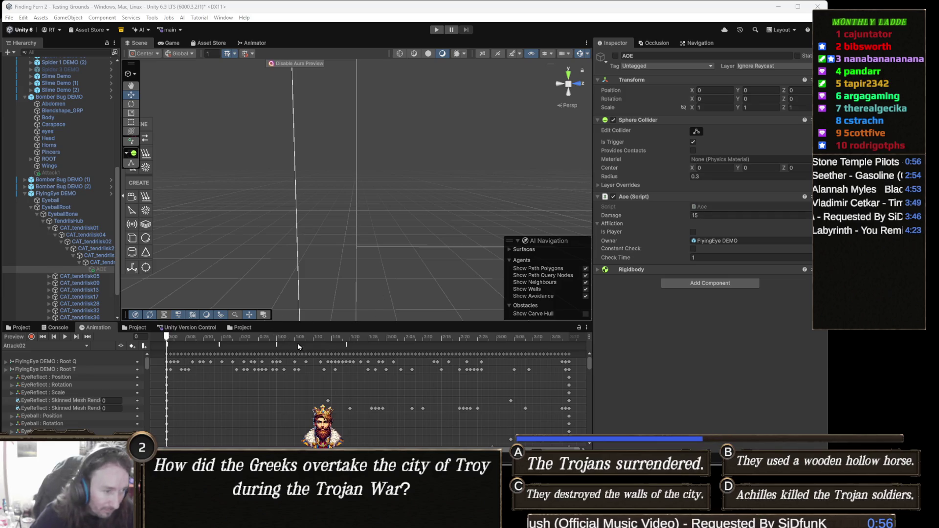
# - Scrub Attack02 between frames 20 and 38, toggling AOE on and off to inspect its collider
pyautogui.moveTo(188, 338); pyautogui.dragTo(294, 340)
pyautogui.moveTo(352, 245)
pyautogui.mouseDown()
pyautogui.moveTo(382, 256)
pyautogui.moveTo(330, 225)
pyautogui.moveTo(348, 199)
pyautogui.mouseUp()
pyautogui.moveTo(346, 337)
pyautogui.mouseDown()
pyautogui.moveTo(271, 337)
pyautogui.moveTo(295, 331)
pyautogui.mouseUp()
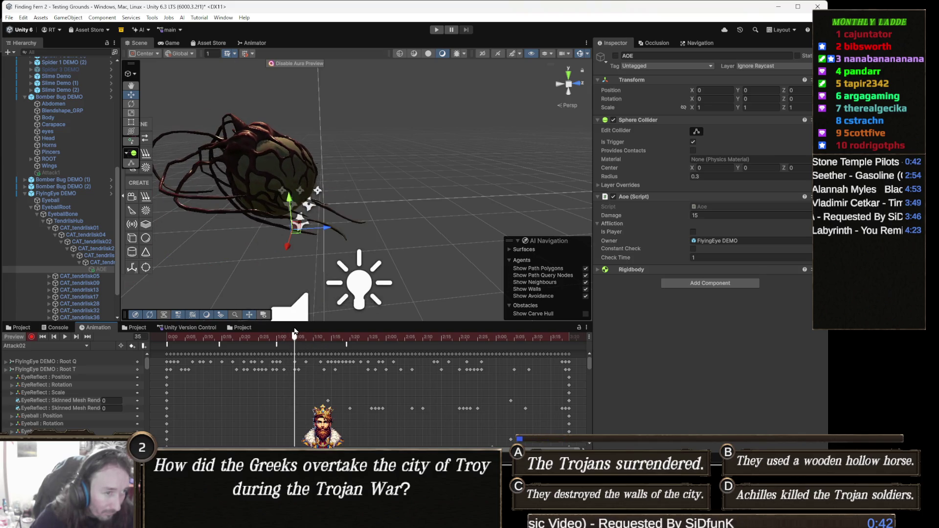
pyautogui.scroll(-3, 273, 305)
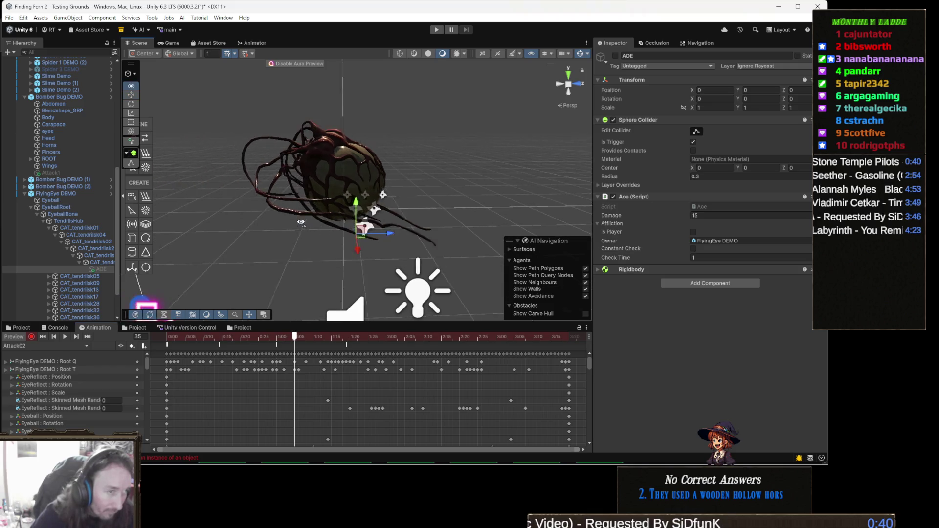
pyautogui.moveTo(296, 337)
pyautogui.mouseDown()
pyautogui.moveTo(311, 337)
pyautogui.moveTo(239, 335)
pyautogui.moveTo(327, 337)
pyautogui.moveTo(284, 334)
pyautogui.mouseUp()
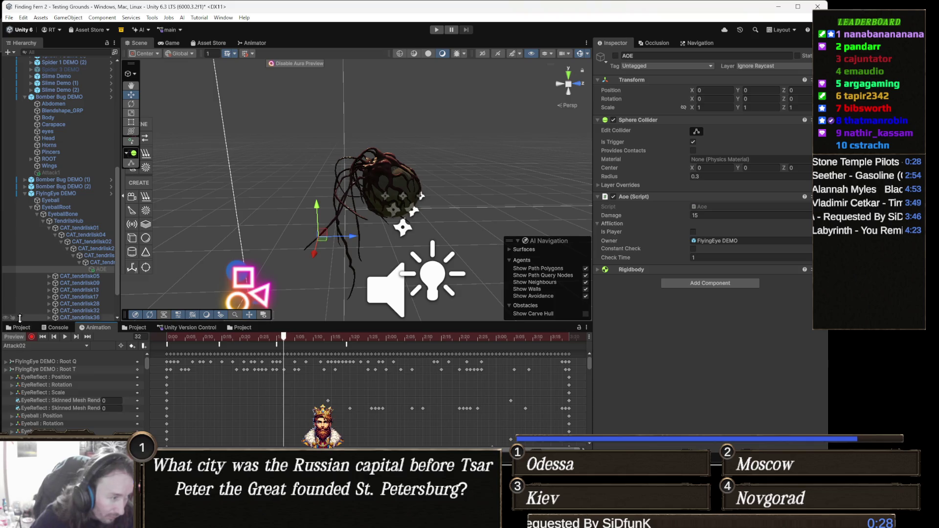
pyautogui.click(616, 56)
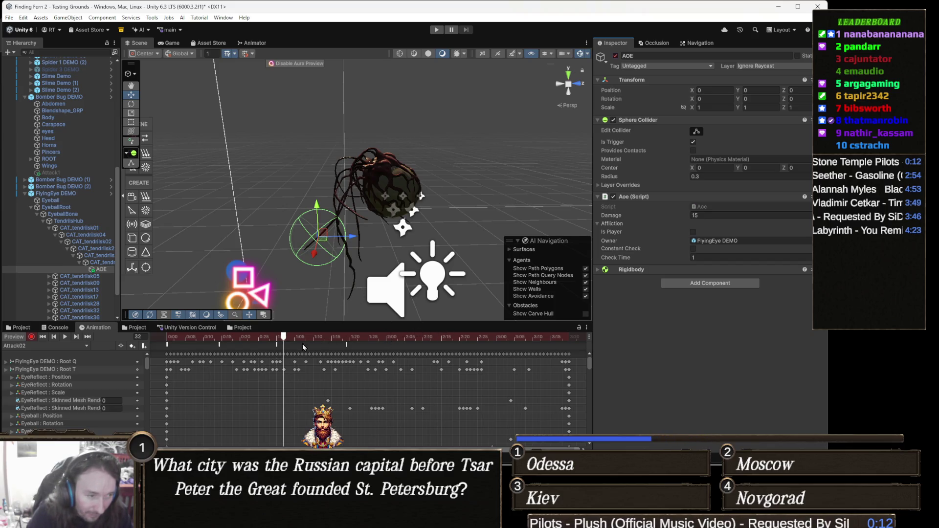
pyautogui.moveTo(303, 339)
pyautogui.mouseDown()
pyautogui.moveTo(279, 338)
pyautogui.moveTo(320, 337)
pyautogui.moveTo(291, 336)
pyautogui.moveTo(305, 336)
pyautogui.mouseUp()
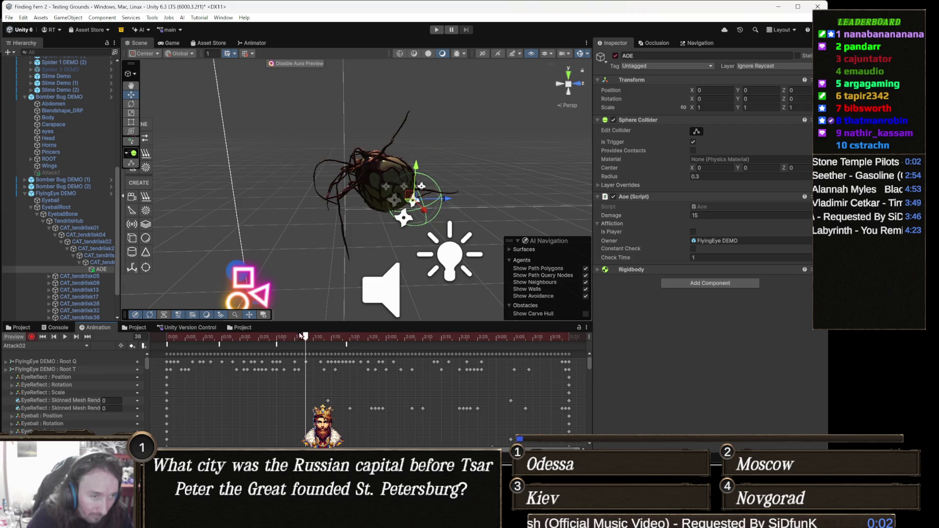
pyautogui.click(615, 55)
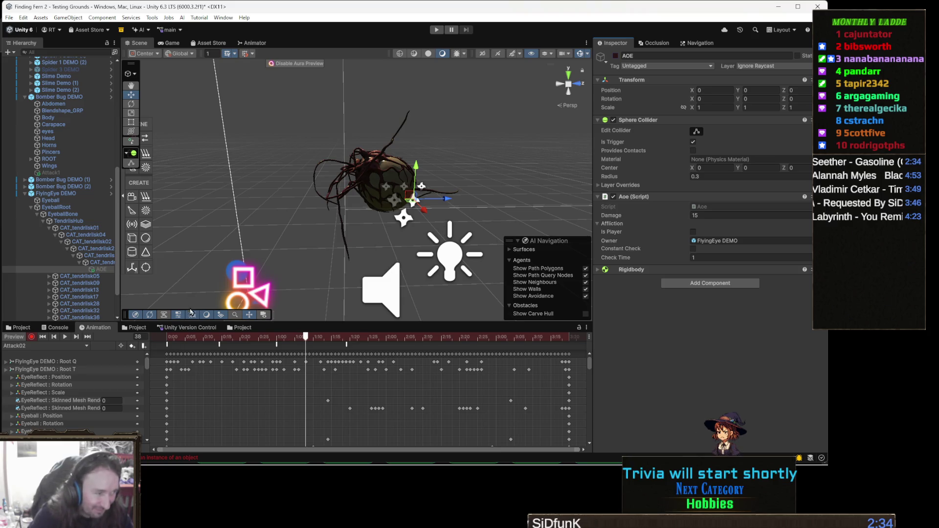
# - View the flying eye's Animator state graph, then return to the Scene view
pyautogui.click(132, 267)
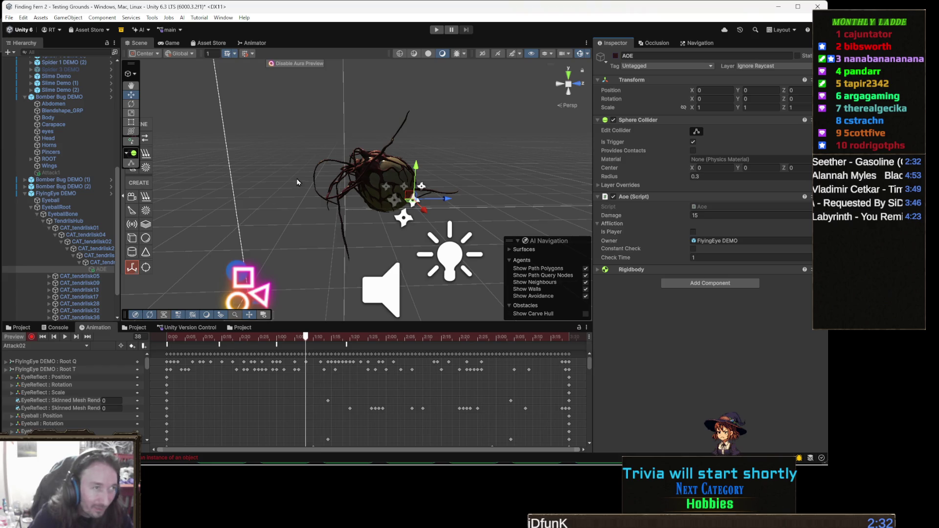
pyautogui.press('Escape')
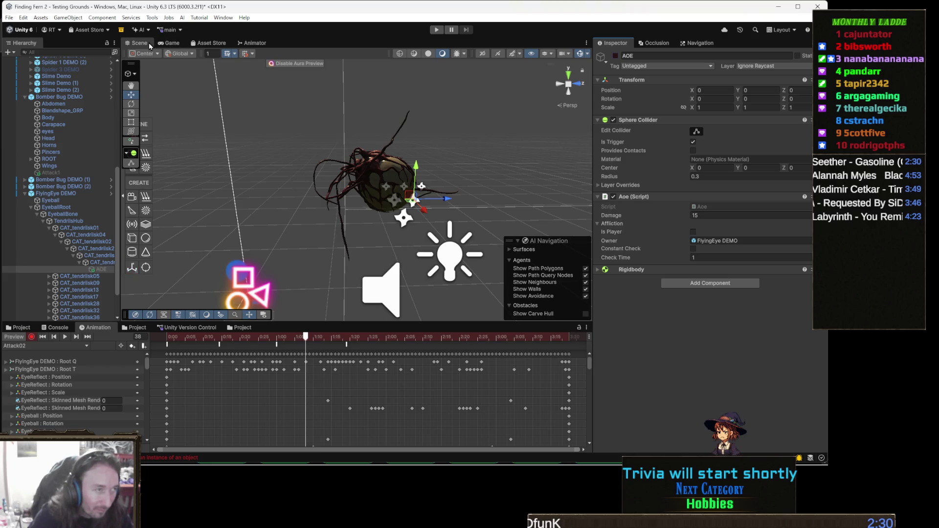
pyautogui.click(258, 45)
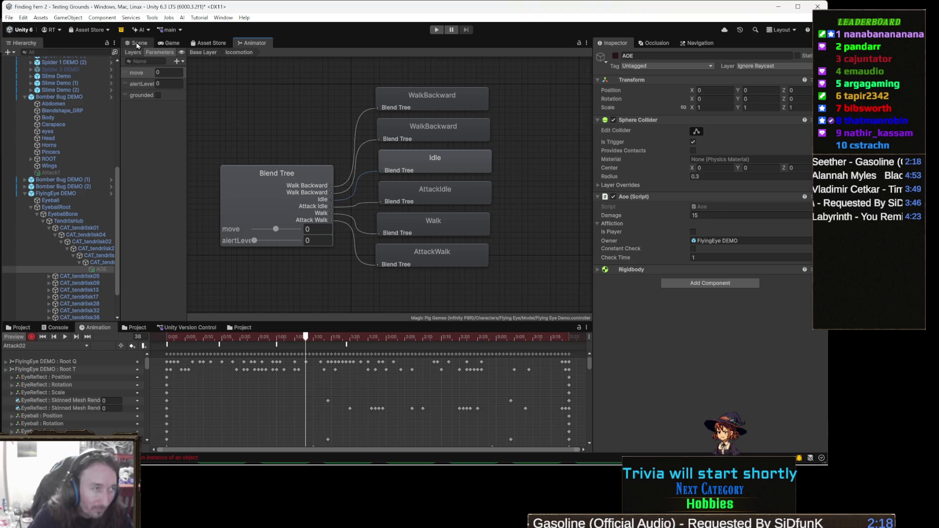
pyautogui.click(138, 44)
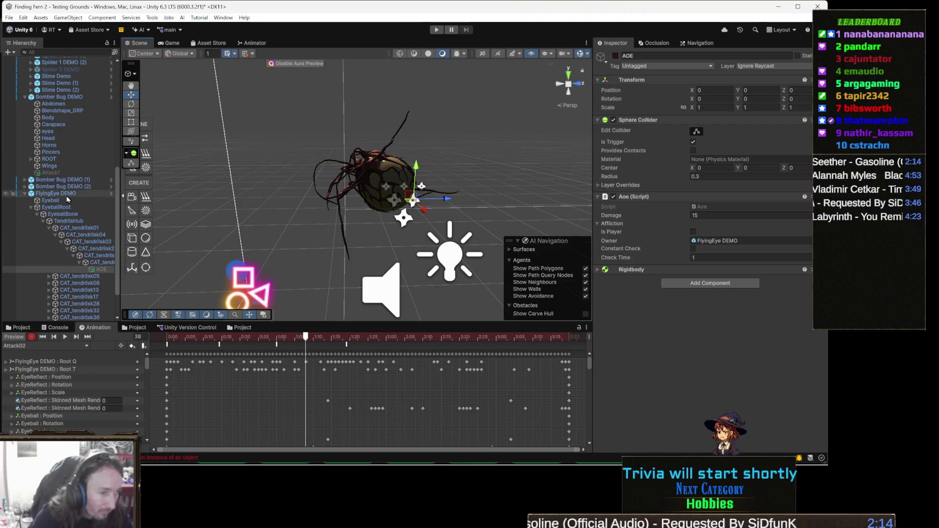
# - On FlyingEye DEMO, set the first attack to Attack01 with Max Distance 2
pyautogui.moveTo(402, 340); pyautogui.dragTo(424, 342)
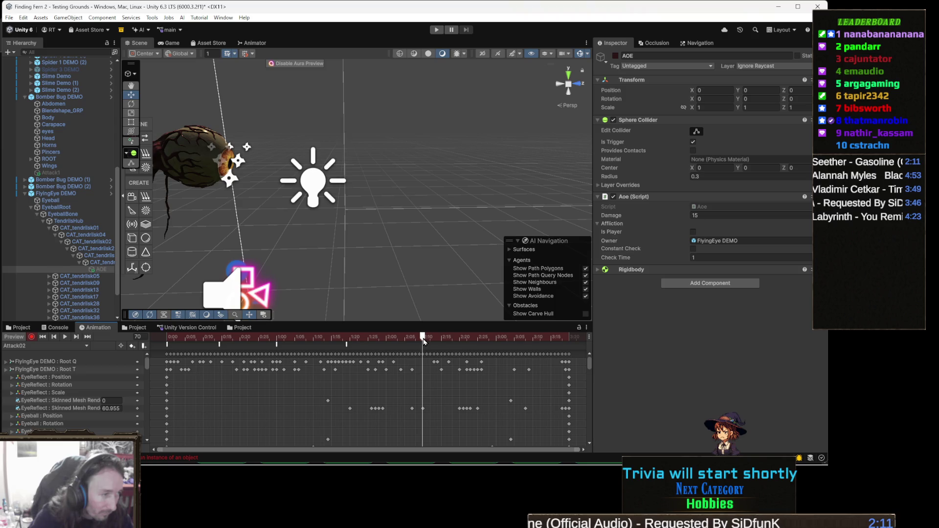
pyautogui.click(70, 195)
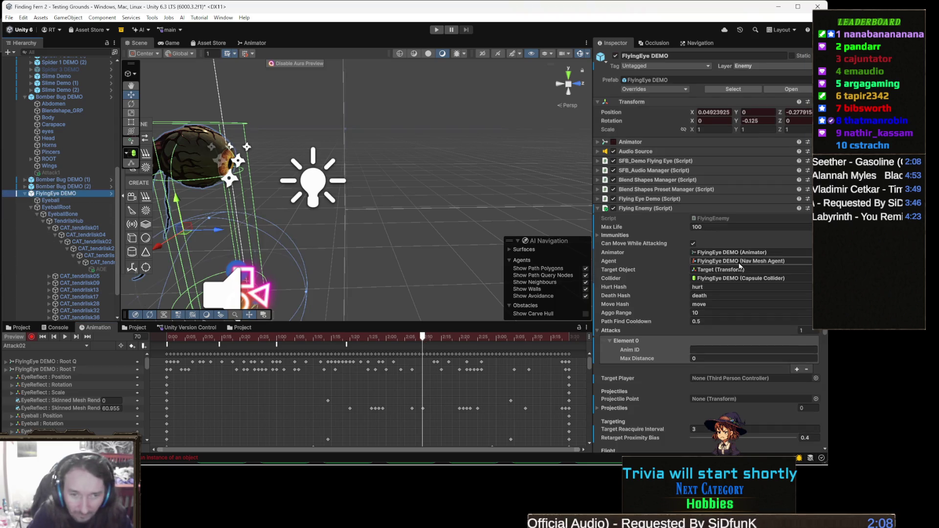
pyautogui.scroll(-5, 716, 306)
pyautogui.click(665, 264)
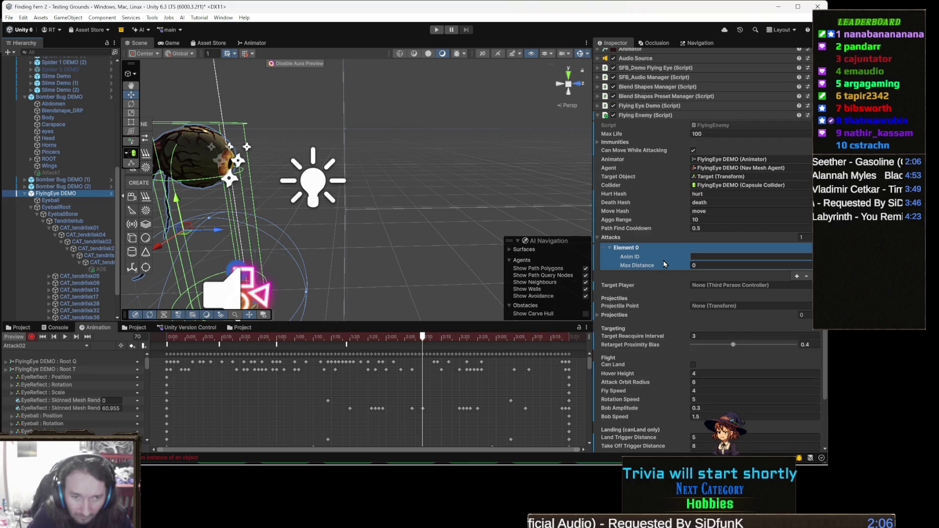
pyautogui.click(728, 257)
pyautogui.write('Attack01')
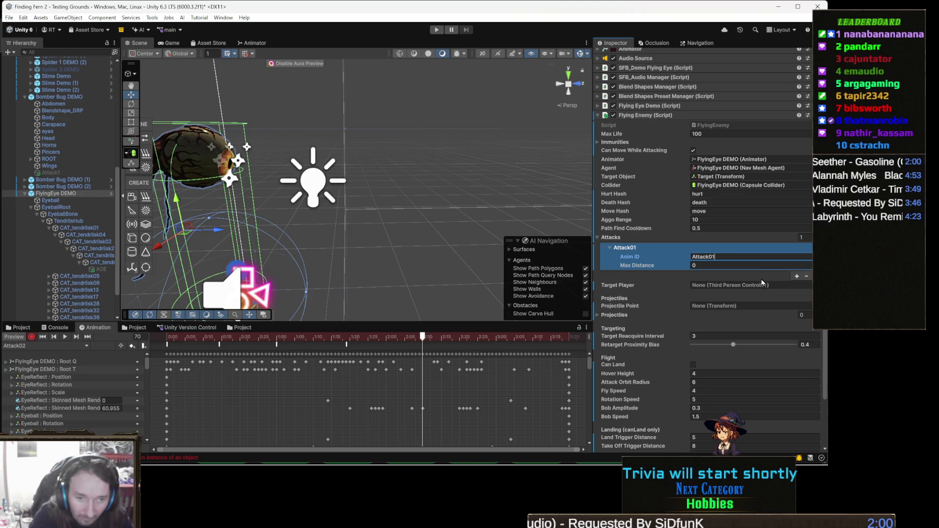
pyautogui.click(730, 264)
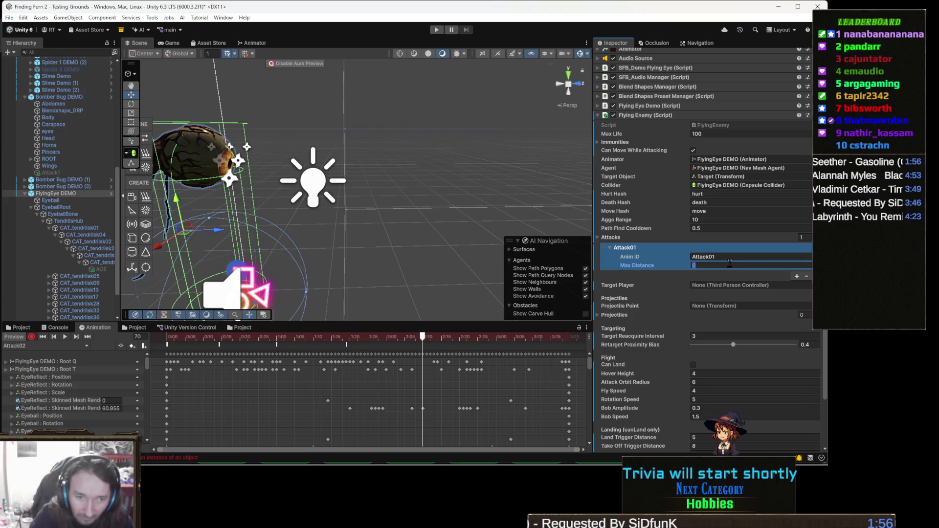
pyautogui.write('2')
# - Add a second attack, Attack02, with Max Distance 4
pyautogui.click(797, 276)
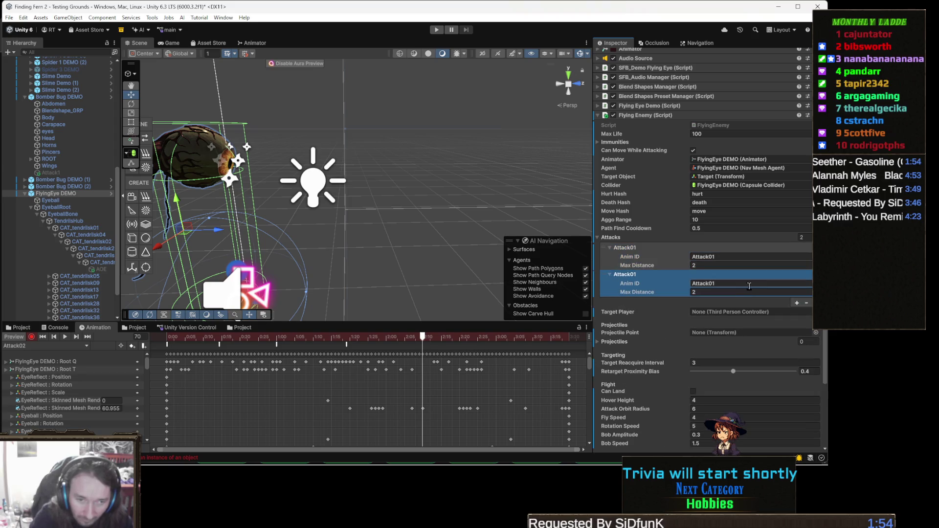
pyautogui.click(734, 284)
pyautogui.write('At')
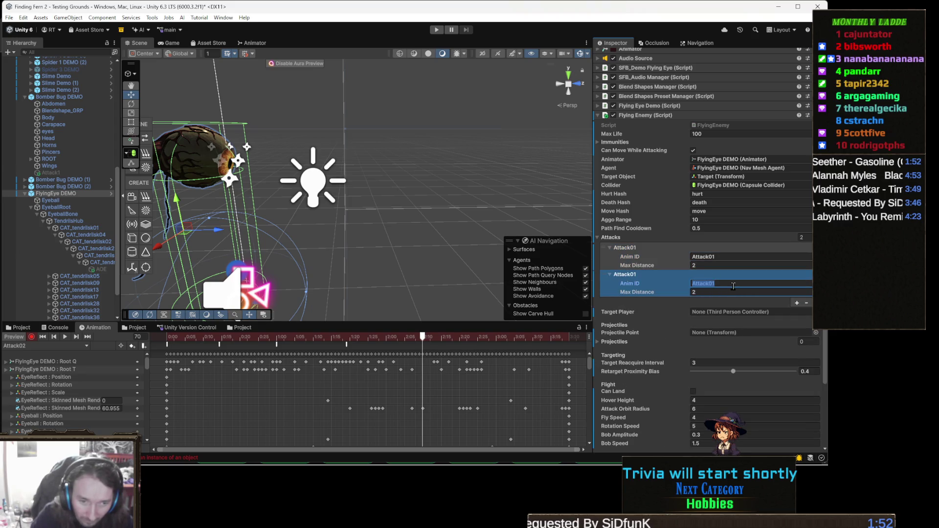
pyautogui.write('ta')
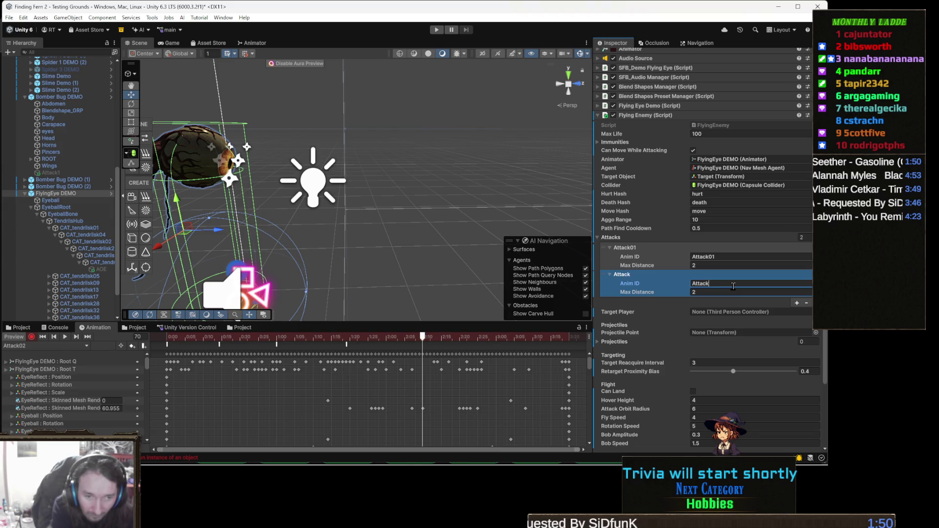
pyautogui.click(719, 292)
pyautogui.write('4')
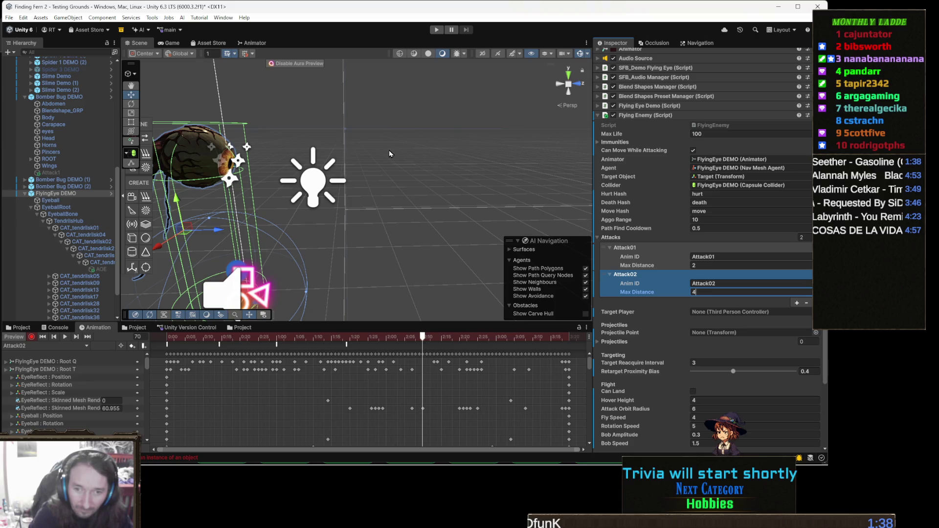
pyautogui.moveTo(342, 156)
pyautogui.mouseDown()
pyautogui.moveTo(301, 164)
pyautogui.moveTo(369, 168)
pyautogui.mouseUp()
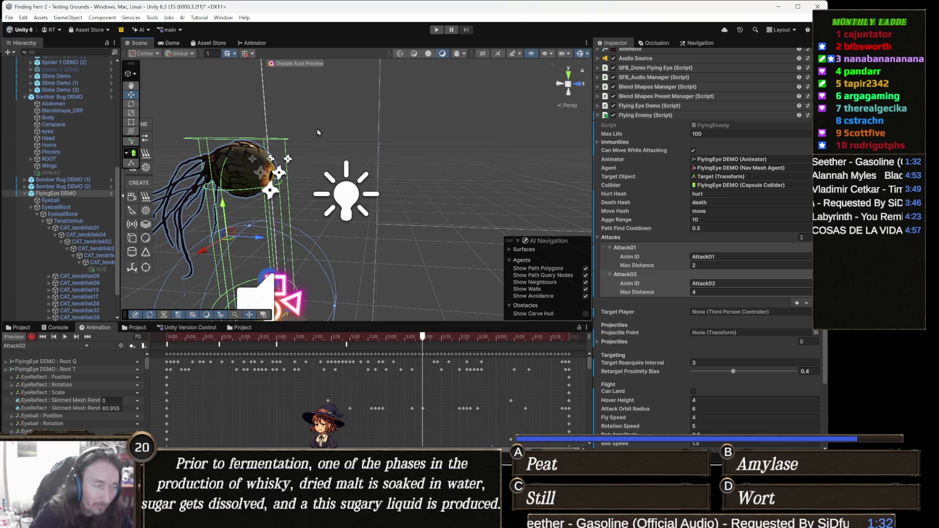
pyautogui.scroll(-3, 243, 161)
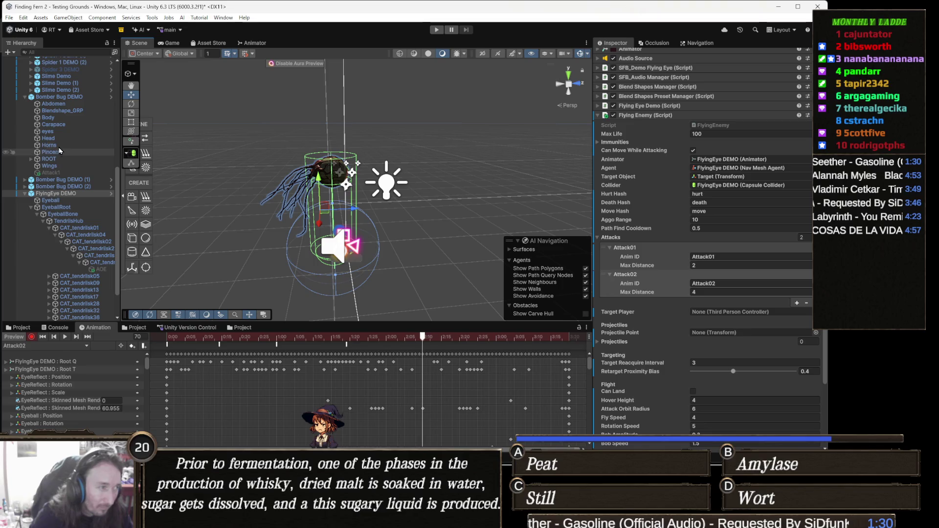
# - Frame FlyingEye DEMO, duplicate it with Ctrl+D, and drag the copy right of the original
pyautogui.click(49, 159)
pyautogui.doubleClick(67, 194)
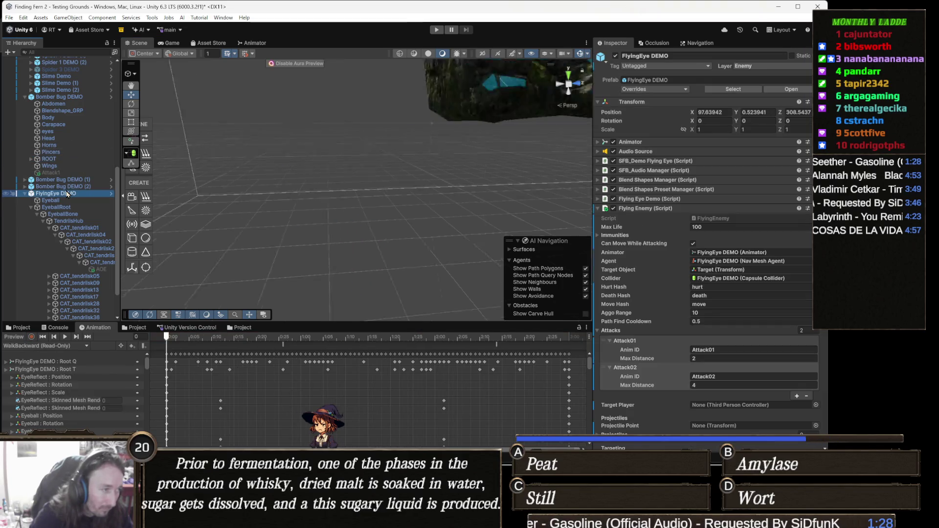
pyautogui.moveTo(337, 143)
pyautogui.mouseDown()
pyautogui.moveTo(474, 114)
pyautogui.moveTo(336, 193)
pyautogui.mouseUp()
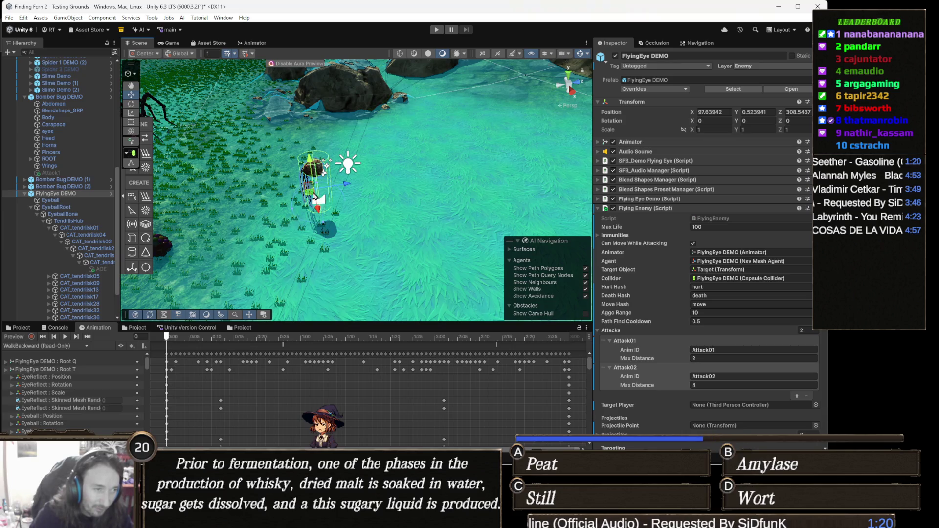
pyautogui.scroll(1, 313, 199)
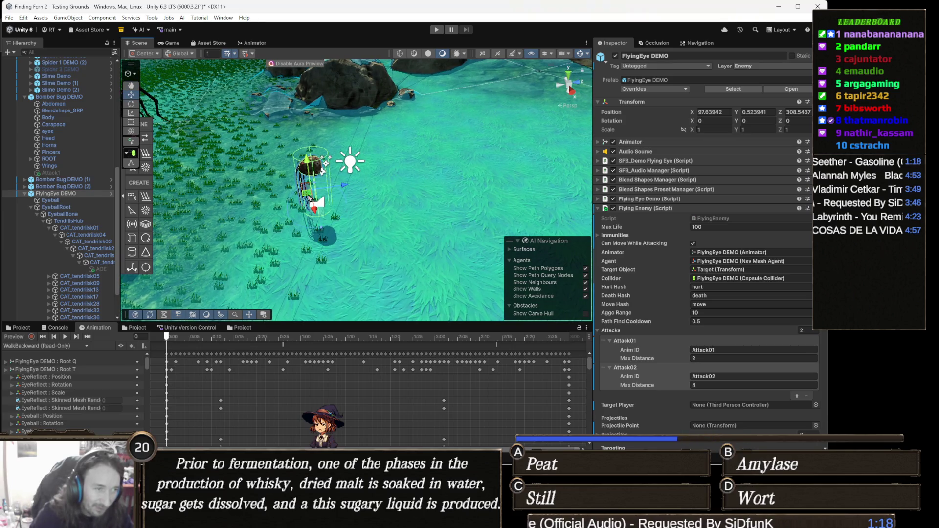
pyautogui.hotkey('ctrl', 'd')
pyautogui.moveTo(309, 198)
pyautogui.mouseDown()
pyautogui.moveTo(475, 210)
pyautogui.moveTo(494, 190)
pyautogui.mouseUp()
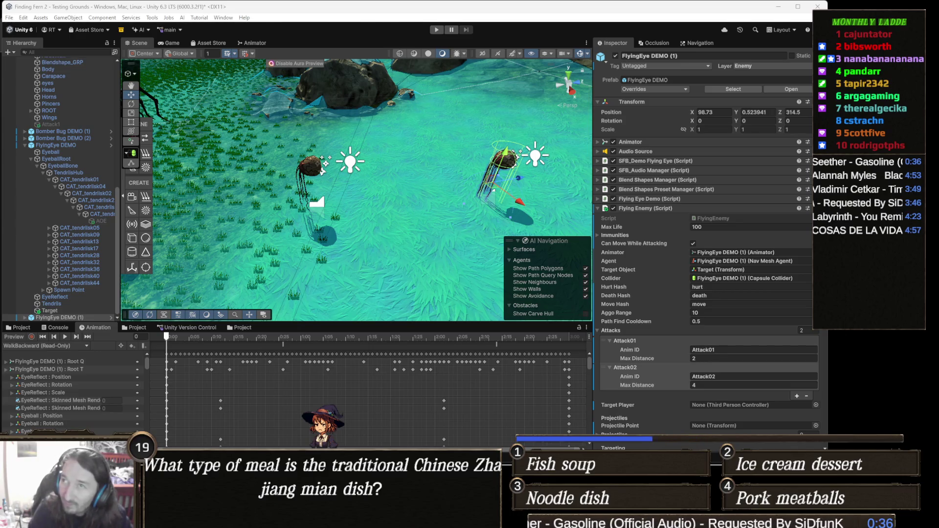
pyautogui.hotkey('alt', 'Tab')
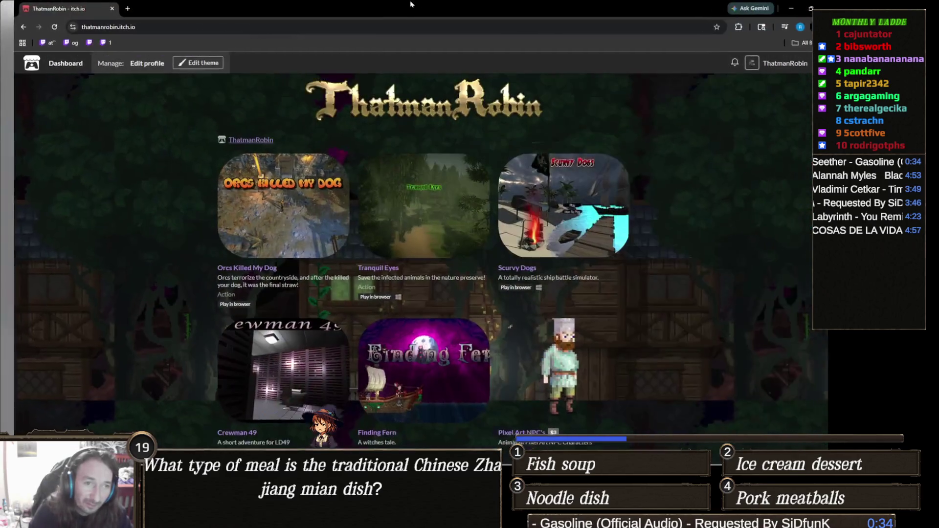
# - Browse the ThatmanRobin itch.io games page and close the YouTube music video tab
pyautogui.scroll(-4, 181, 245)
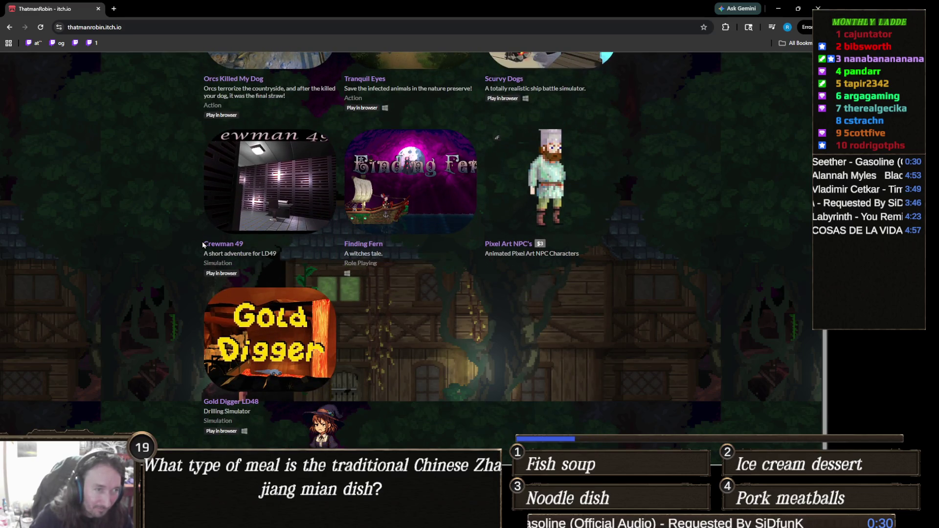
pyautogui.scroll(3, 204, 245)
pyautogui.scroll(-3, 201, 244)
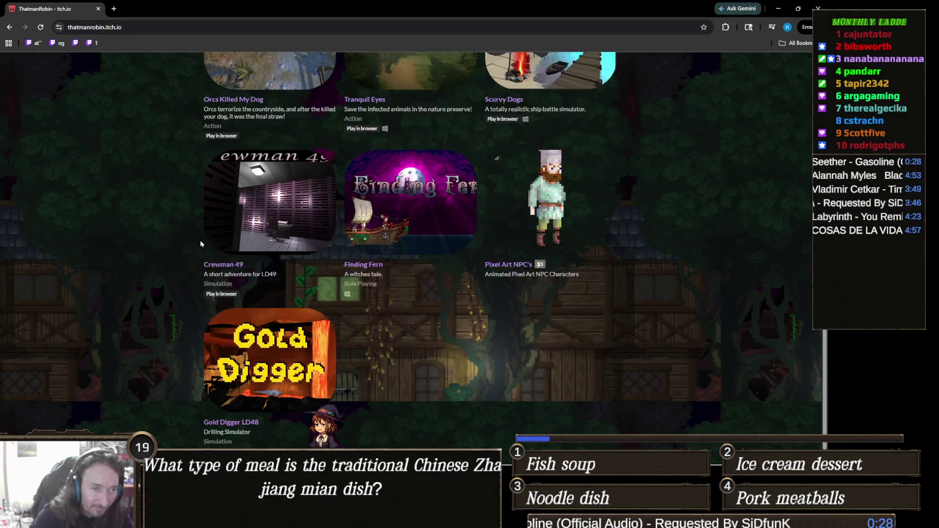
pyautogui.scroll(2, 272, 336)
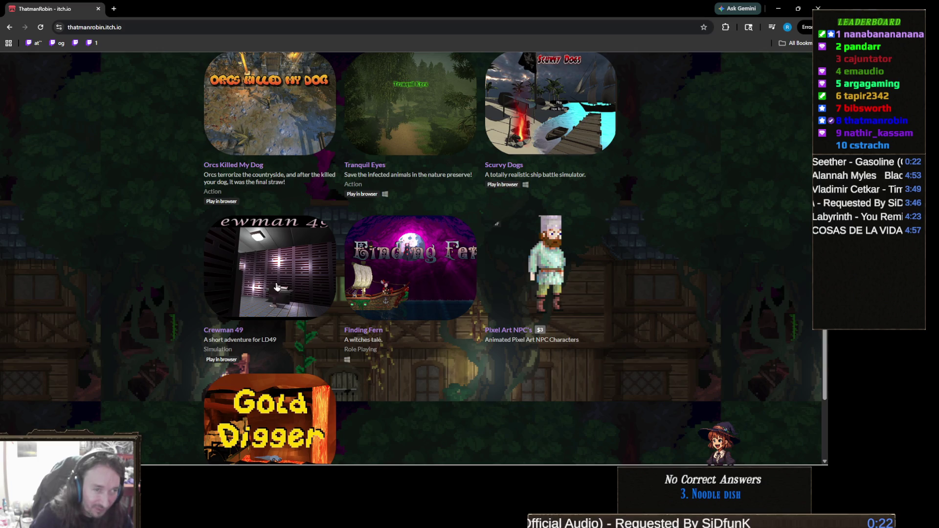
pyautogui.scroll(1, 390, 388)
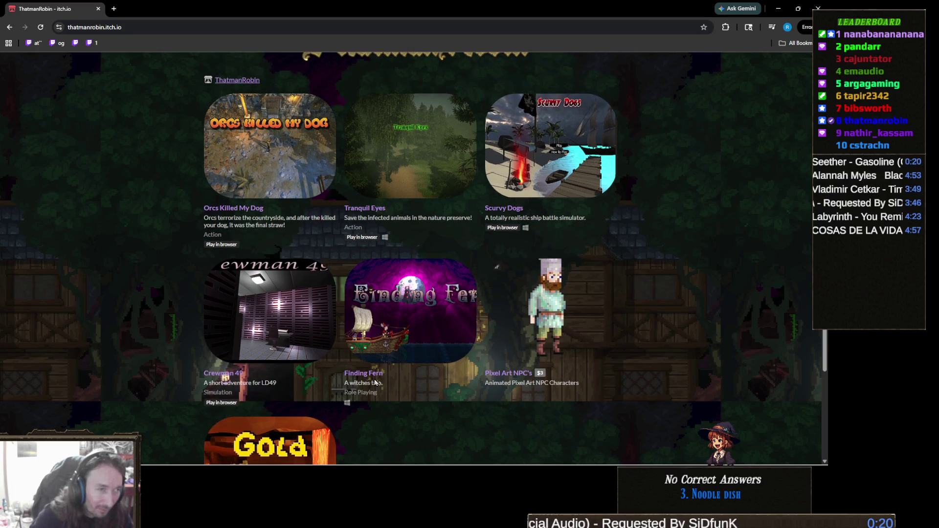
pyautogui.scroll(-2, 290, 366)
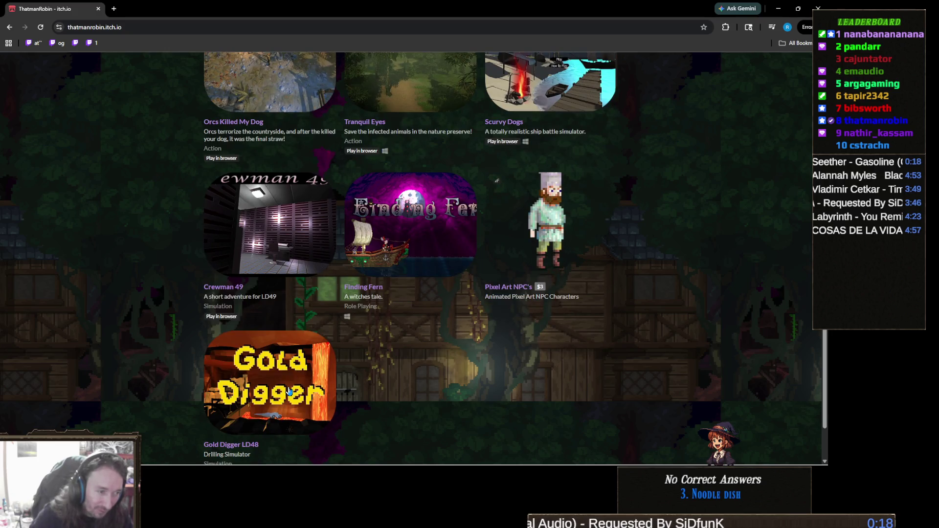
pyautogui.scroll(1, 270, 394)
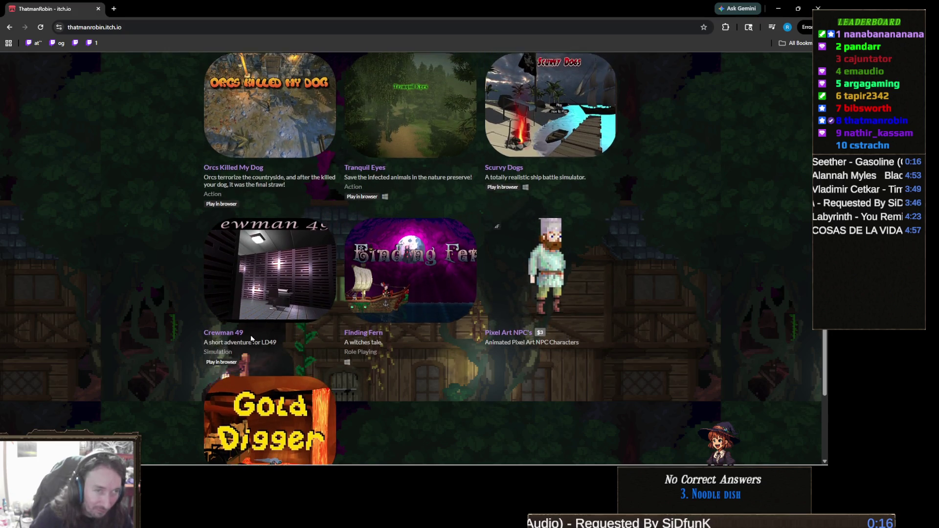
pyautogui.scroll(2, 255, 362)
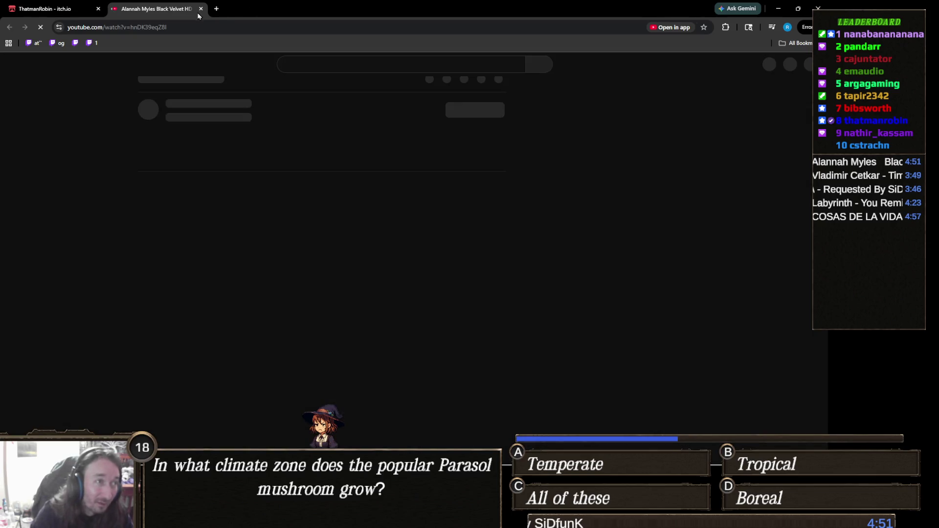
pyautogui.click(200, 8)
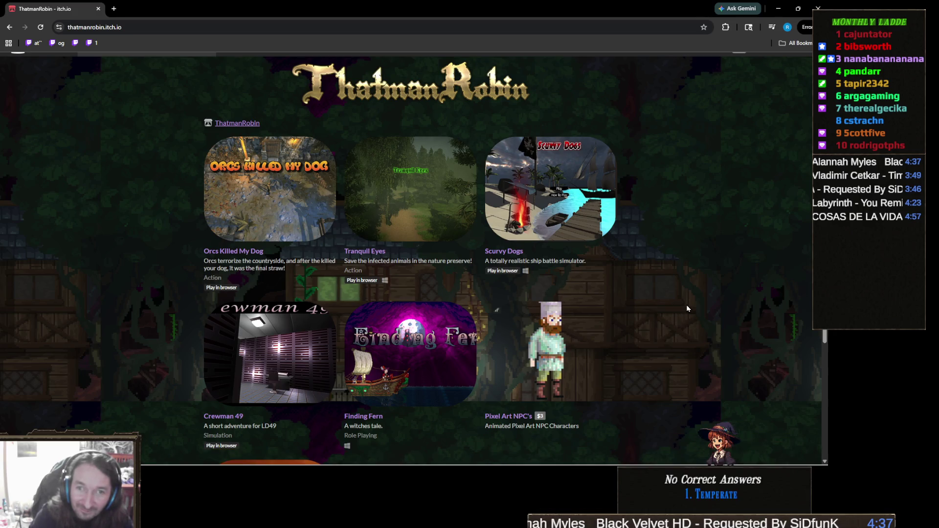
# - Run the Gold Digger LD48 browser game and switch it to fullscreen
pyautogui.scroll(1, 688, 308)
pyautogui.scroll(-2, 686, 307)
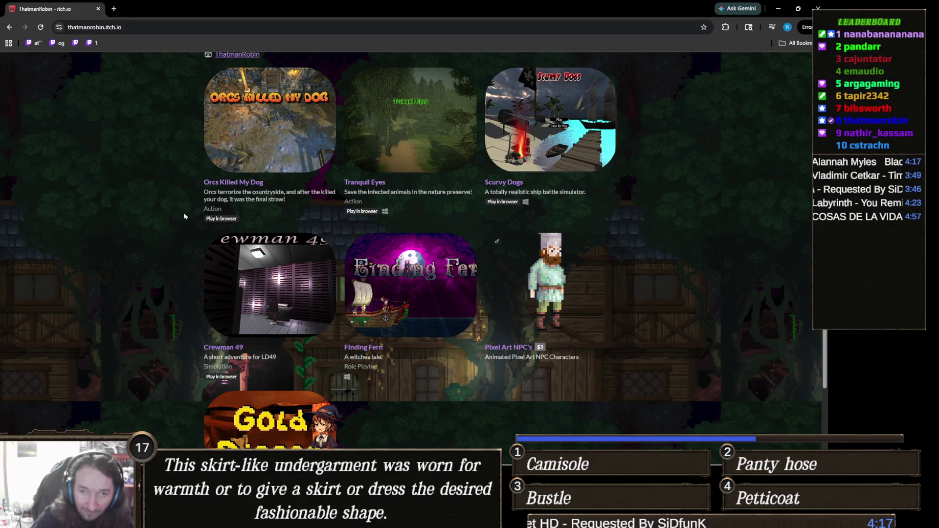
pyautogui.scroll(-1, 148, 241)
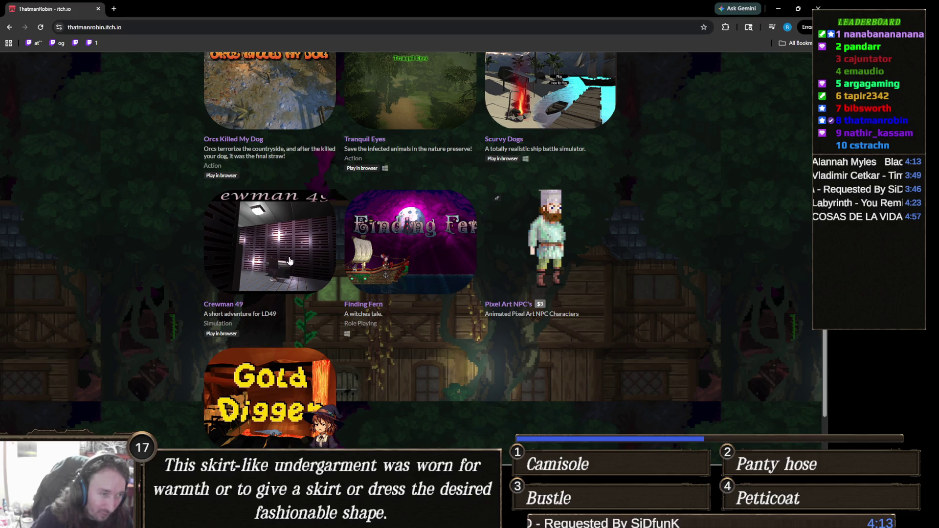
pyautogui.scroll(-1, 303, 284)
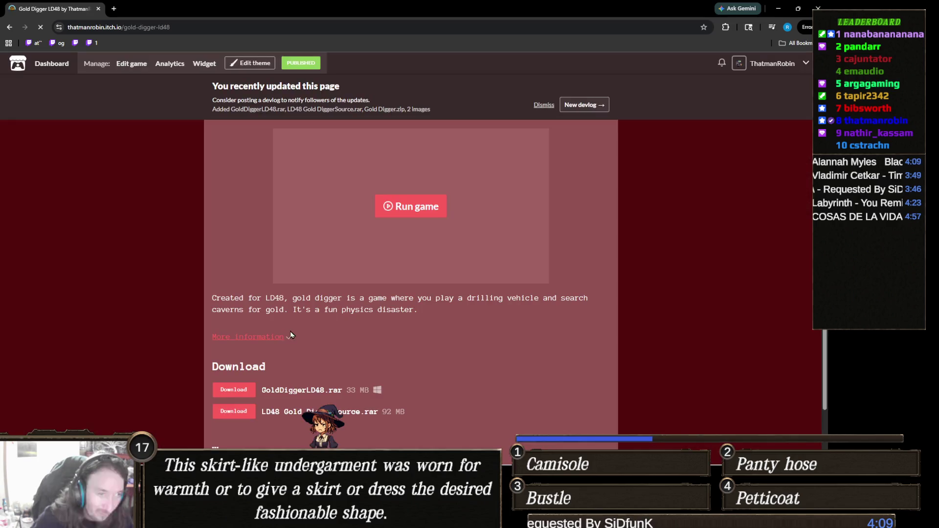
pyautogui.click(435, 213)
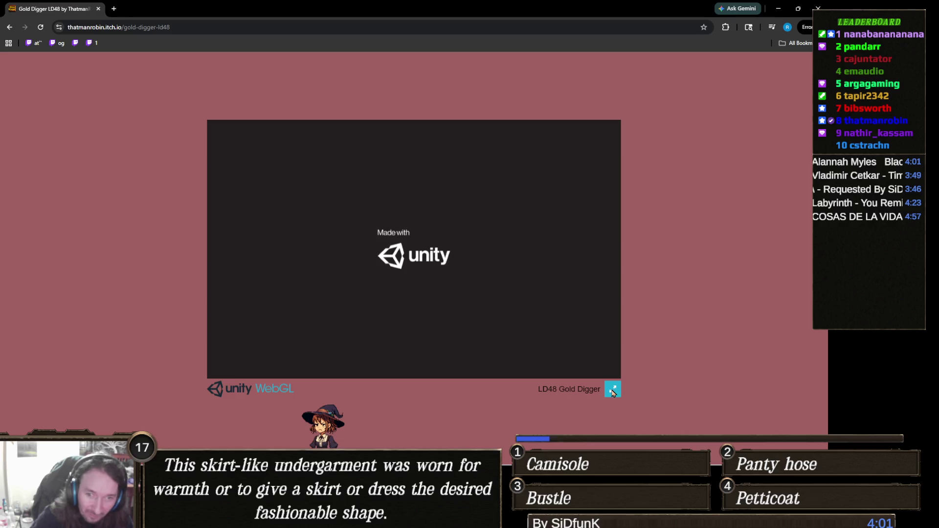
pyautogui.click(612, 391)
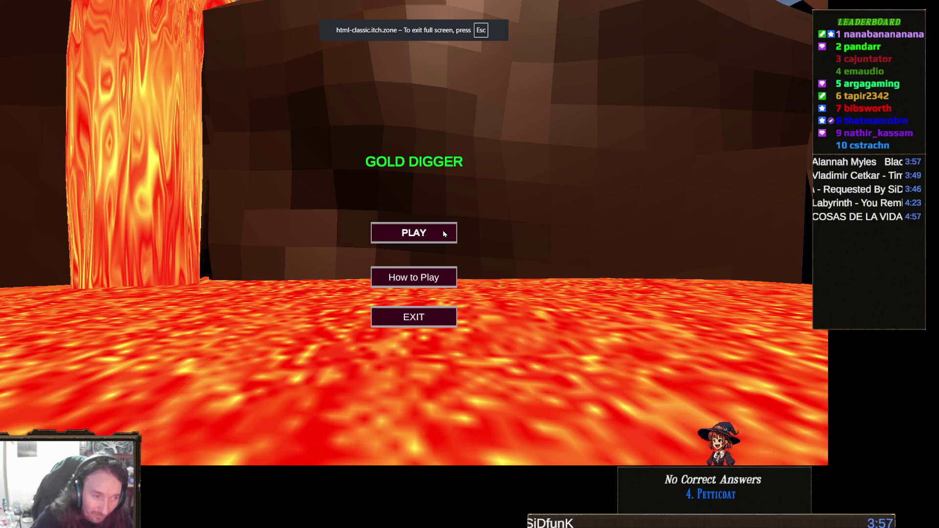
# - Start a Gold Digger run, drill down through the caverns, then pause and exit fullscreen
pyautogui.click(443, 233)
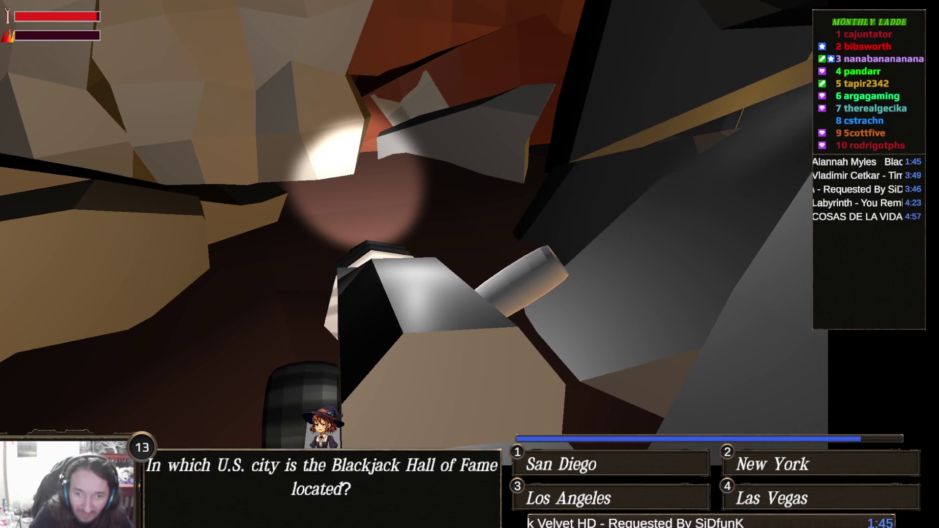
pyautogui.press('Escape')
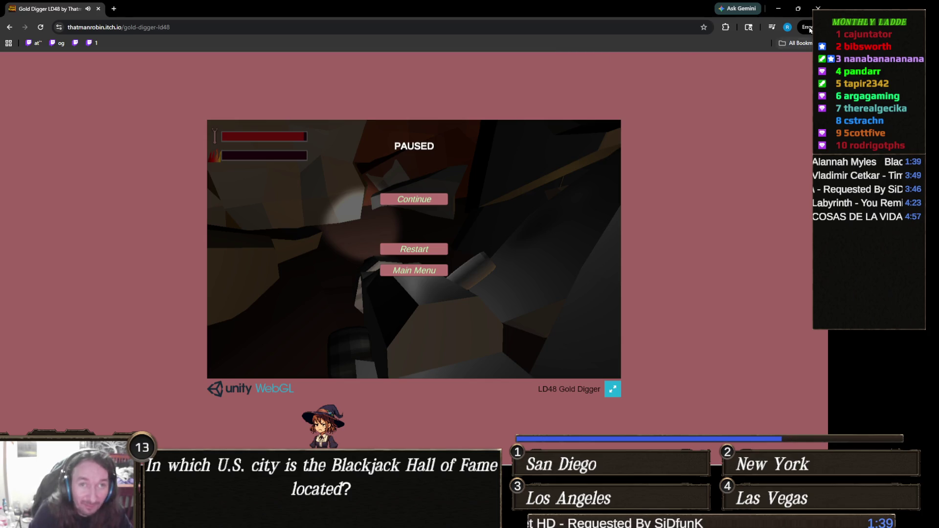
# - Back in Unity, play-test the flying eye enemies, stop, then switch to the TeeVeedle page
pyautogui.click(818, 7)
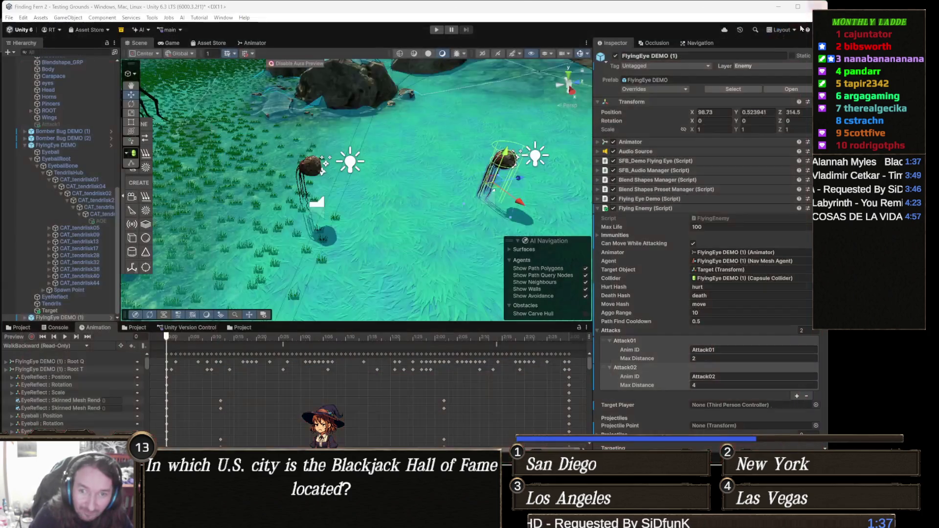
pyautogui.moveTo(355, 177); pyautogui.dragTo(402, 141)
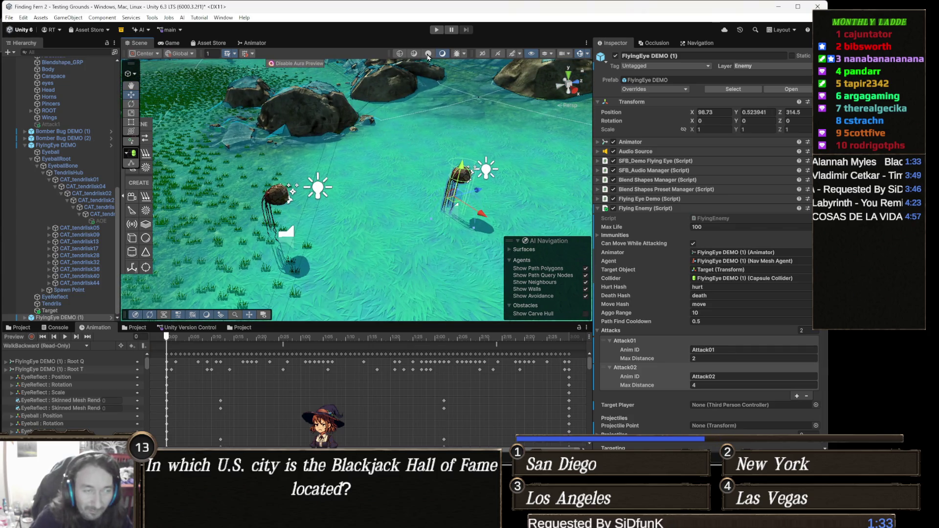
pyautogui.click(435, 30)
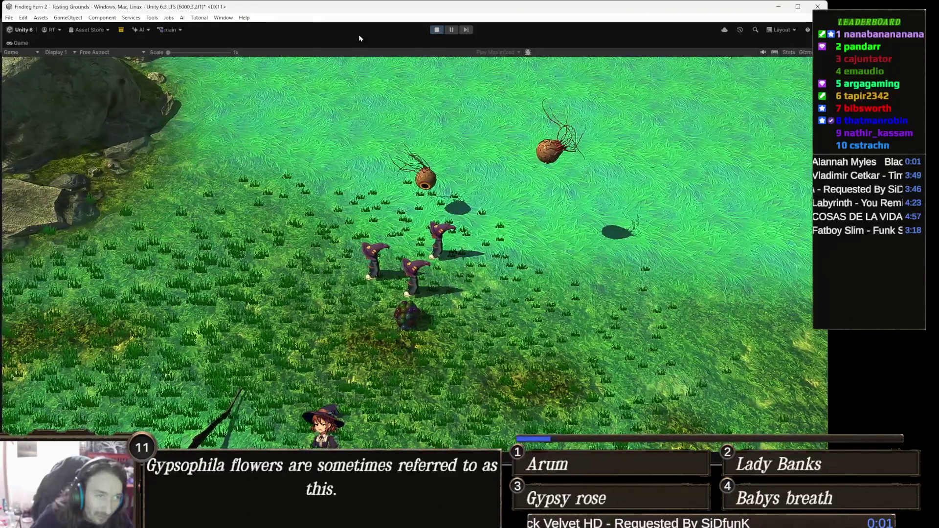
pyautogui.click(437, 30)
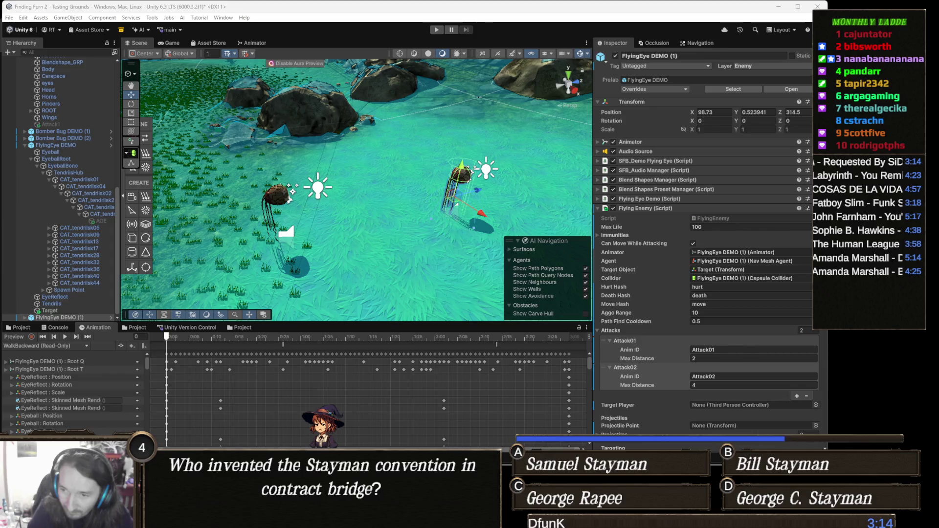
pyautogui.hotkey('alt', 'Tab')
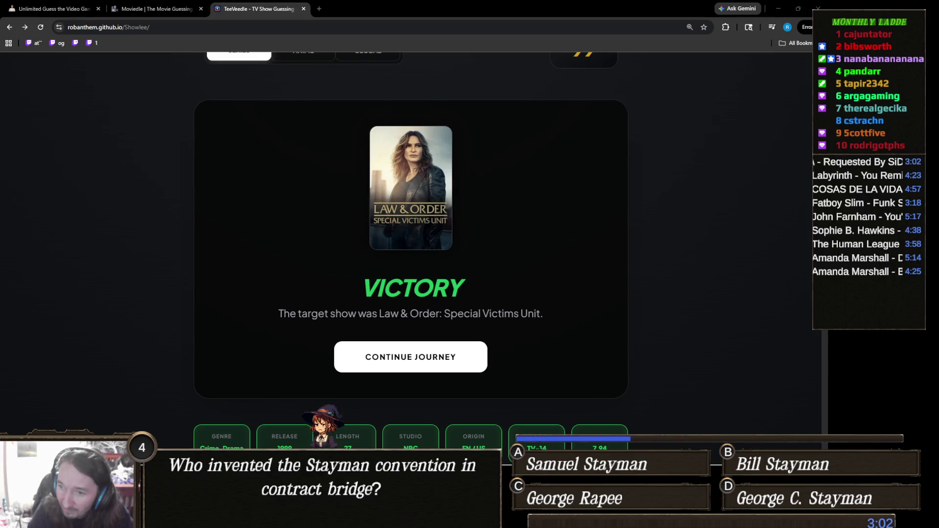
# - Briefly show the desktop, restore the browser, and switch to the Be Positive itch.io page
pyautogui.press('super+d')
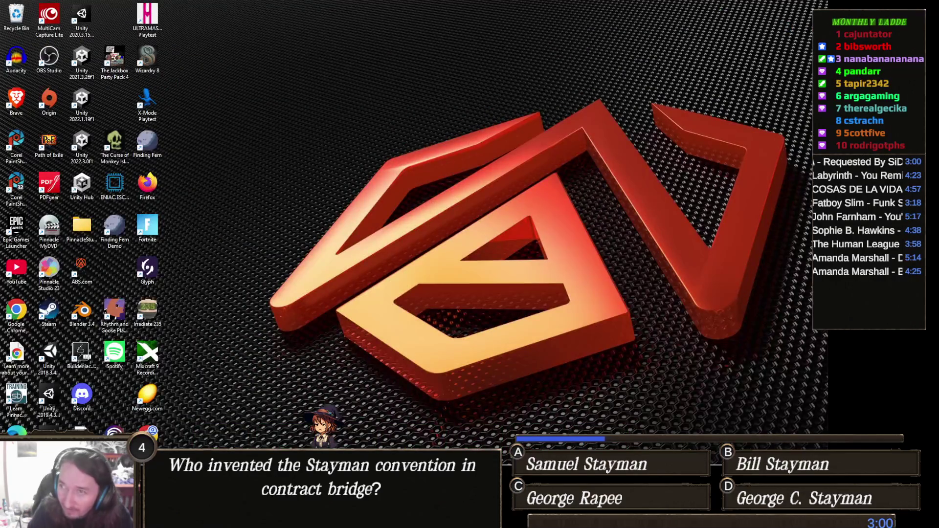
pyautogui.press('super+d')
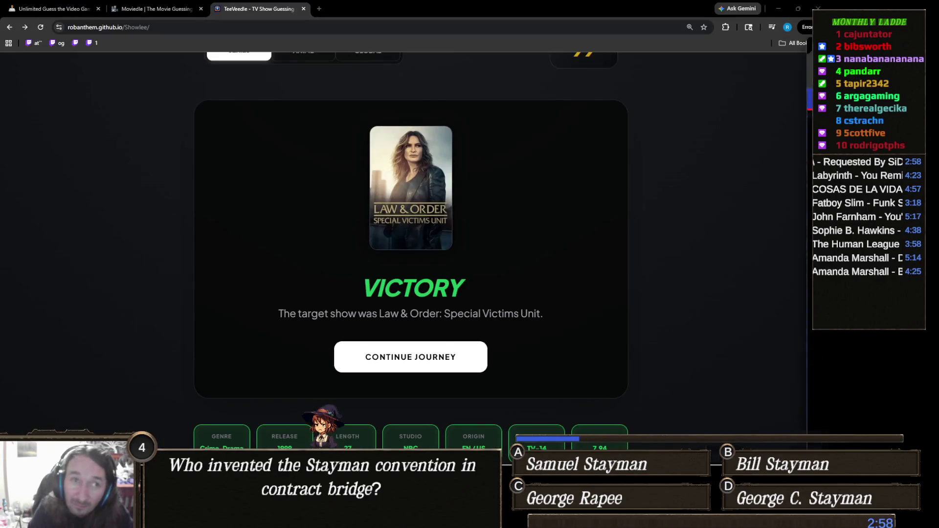
pyautogui.hotkey('alt', 'Tab')
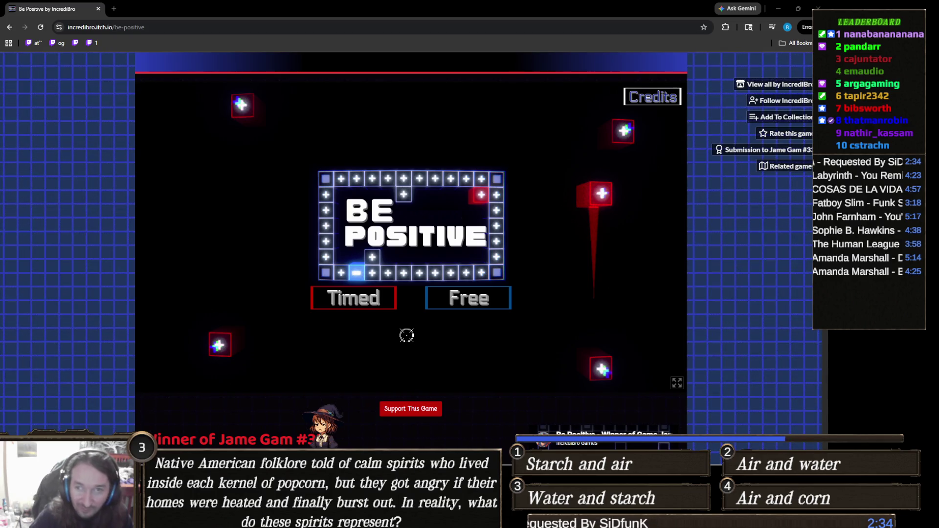
# - Advance Be Positive to level select, select the page address, then close the game window
pyautogui.click(365, 299)
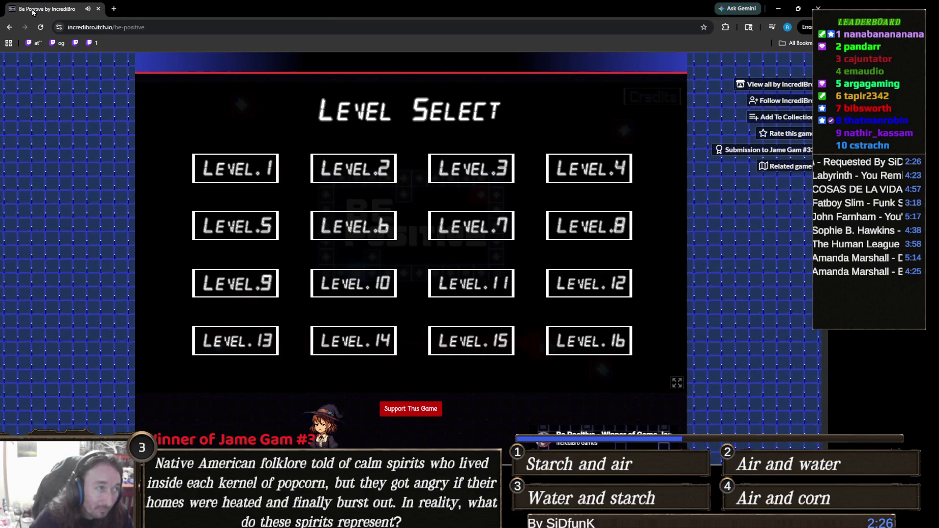
pyautogui.click(173, 25)
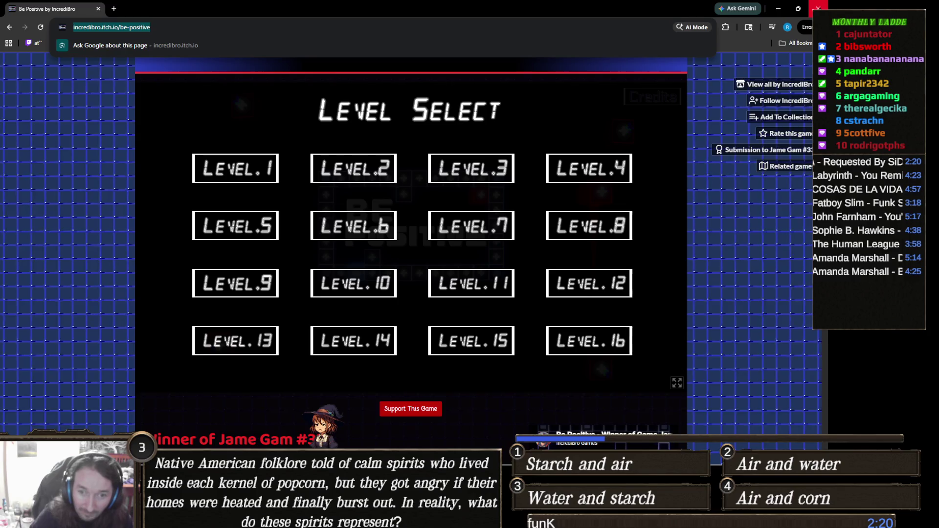
pyautogui.click(817, 8)
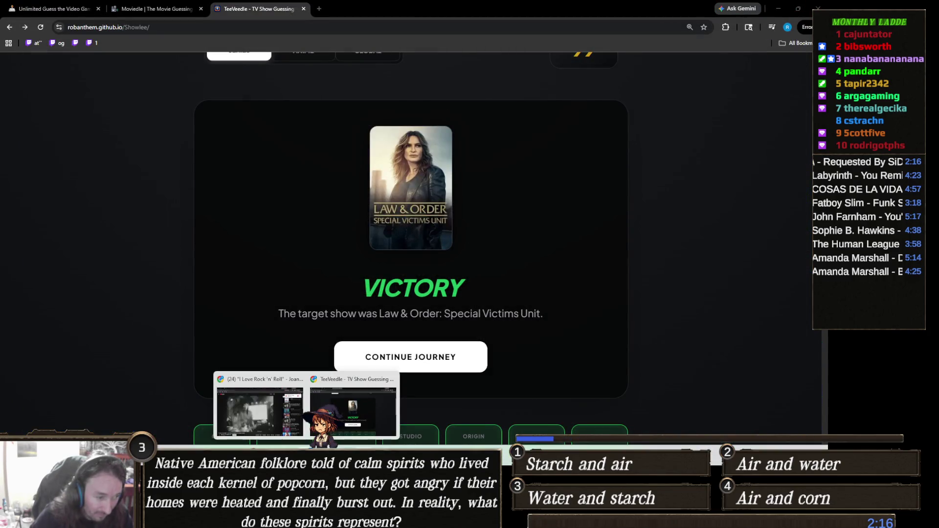
# - Switch to the Gamedle window via the Brave taskbar thumbnail
pyautogui.moveTo(268, 521)
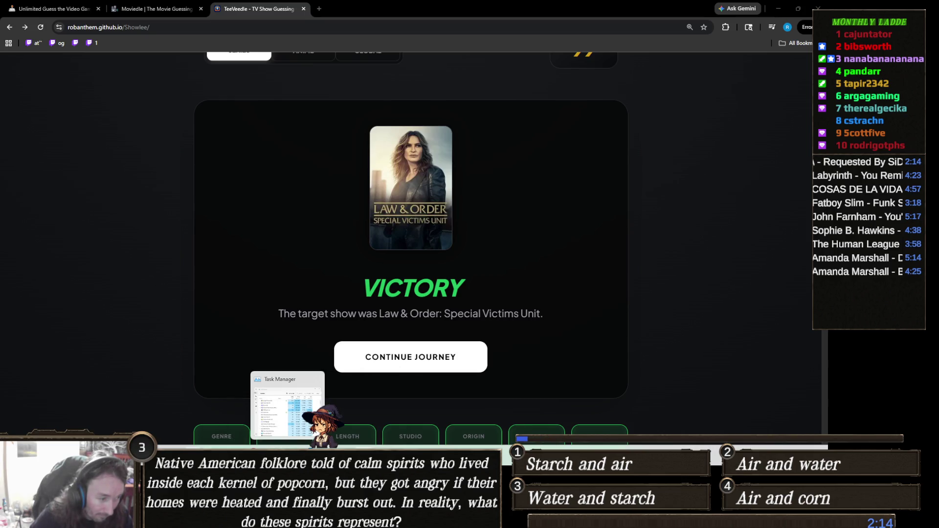
pyautogui.click(268, 454)
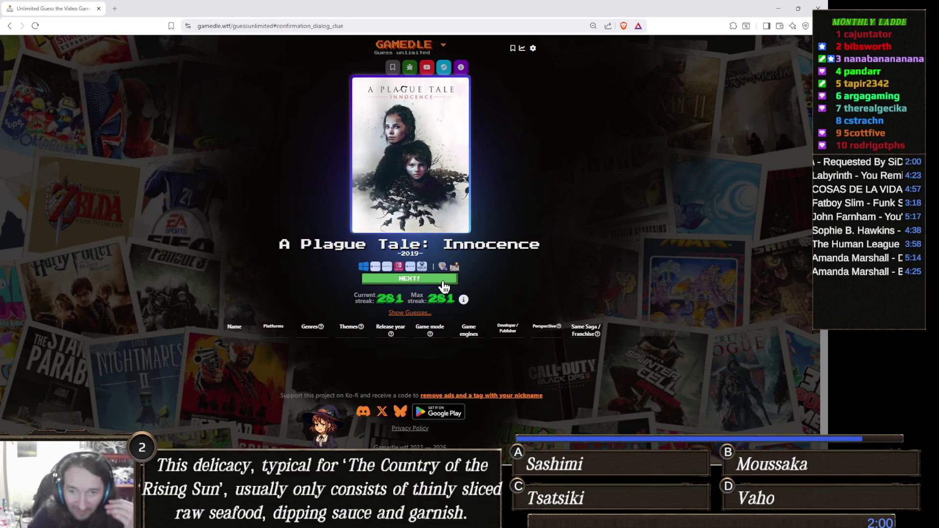
# - Continue with NEXT! past the solved A Plague Tale: Innocence round
pyautogui.click(443, 283)
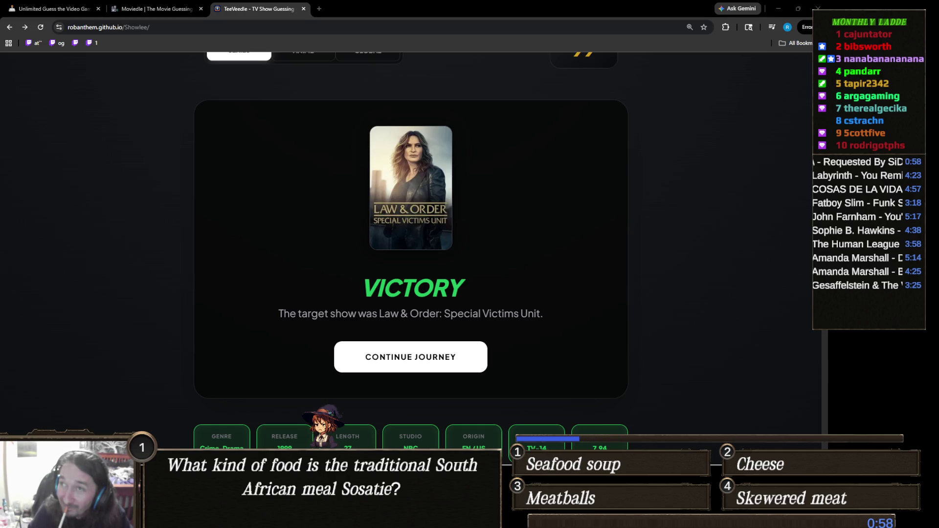
# - Maximize the Be Positive itch.io window by dragging its title bar to the screen top
pyautogui.moveTo(936, 35)
pyautogui.mouseDown()
pyautogui.moveTo(604, 57)
pyautogui.moveTo(376, 19)
pyautogui.moveTo(385, 10)
pyautogui.mouseUp()
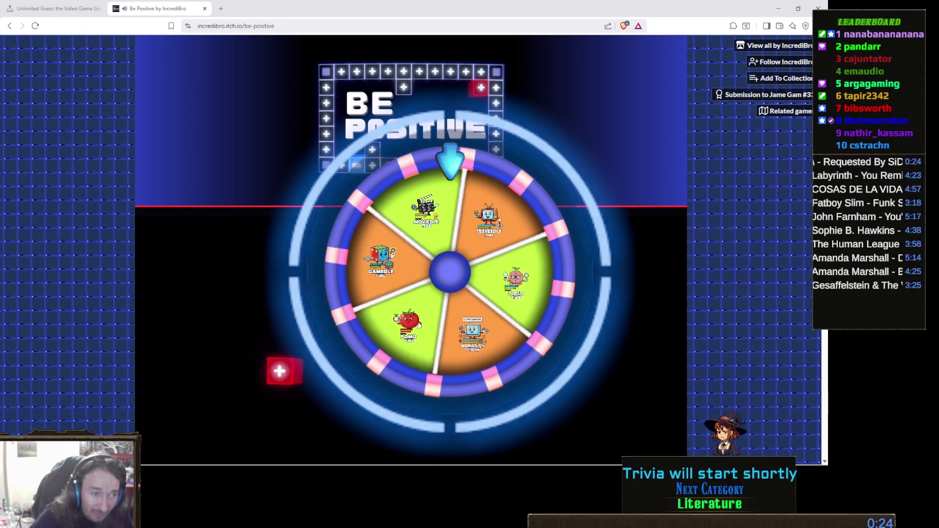
# - Scroll the itch.io page down until the whole Be Positive game canvas is visible
pyautogui.scroll(-3, 348, 347)
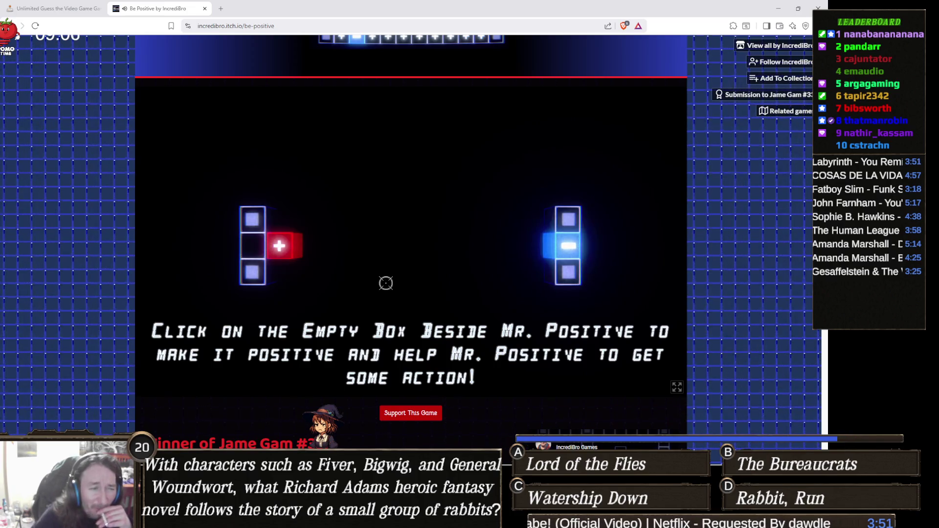
# - Make the tutorial box positive, then start Level 1 in Timed mode
pyautogui.click(257, 246)
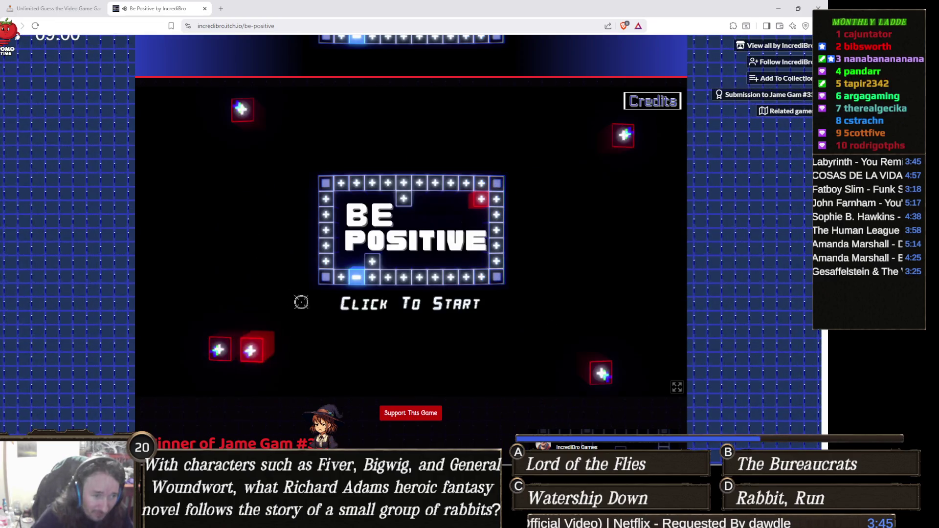
pyautogui.click(400, 314)
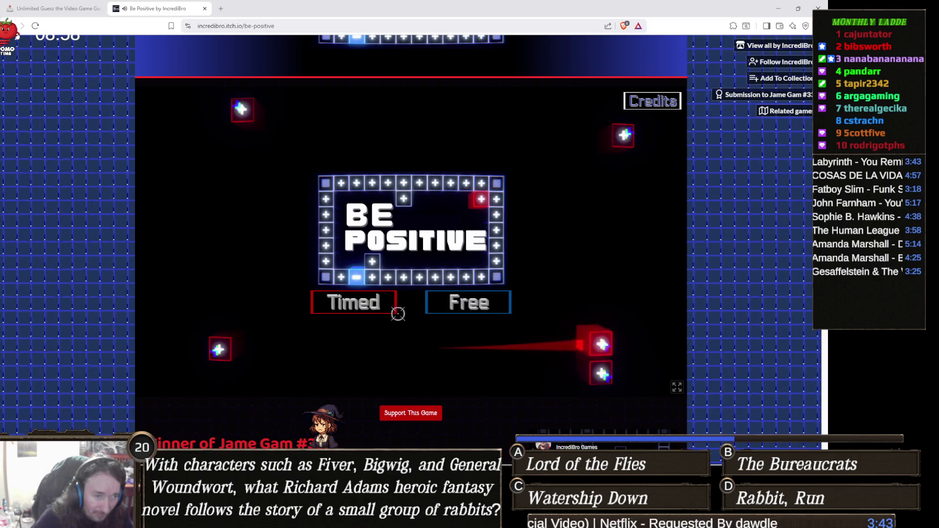
pyautogui.click(372, 308)
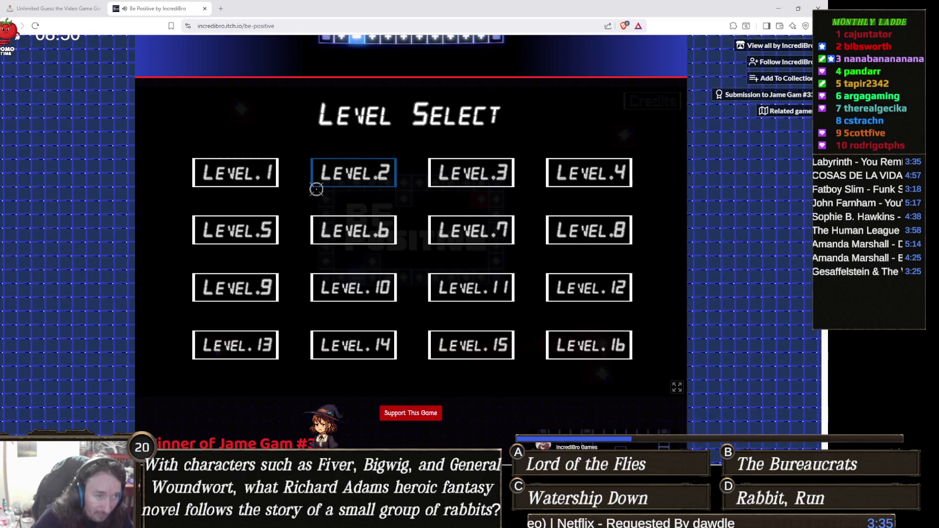
pyautogui.click(255, 171)
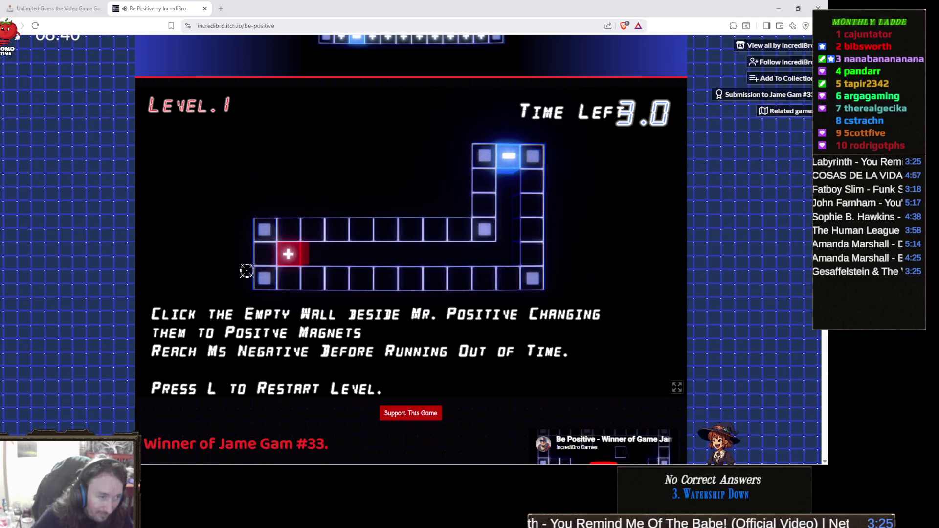
pyautogui.click(286, 226)
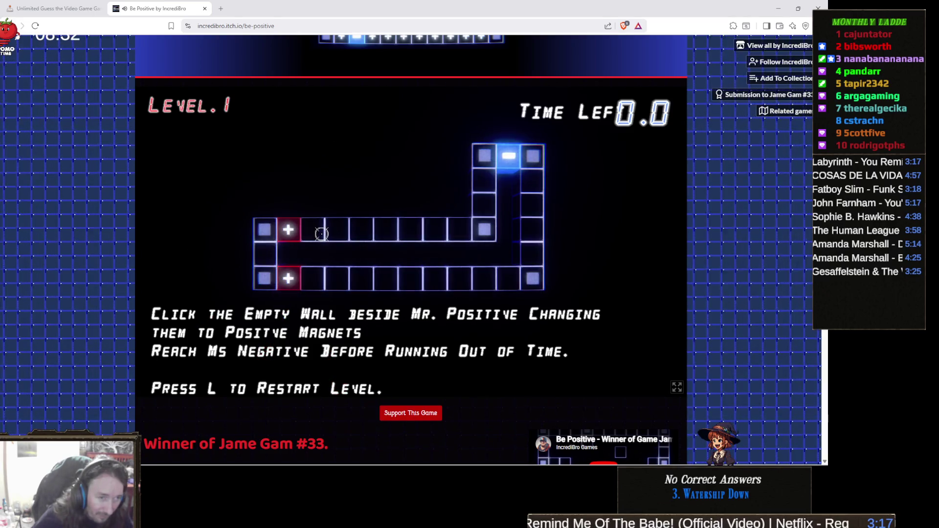
pyautogui.click(312, 278)
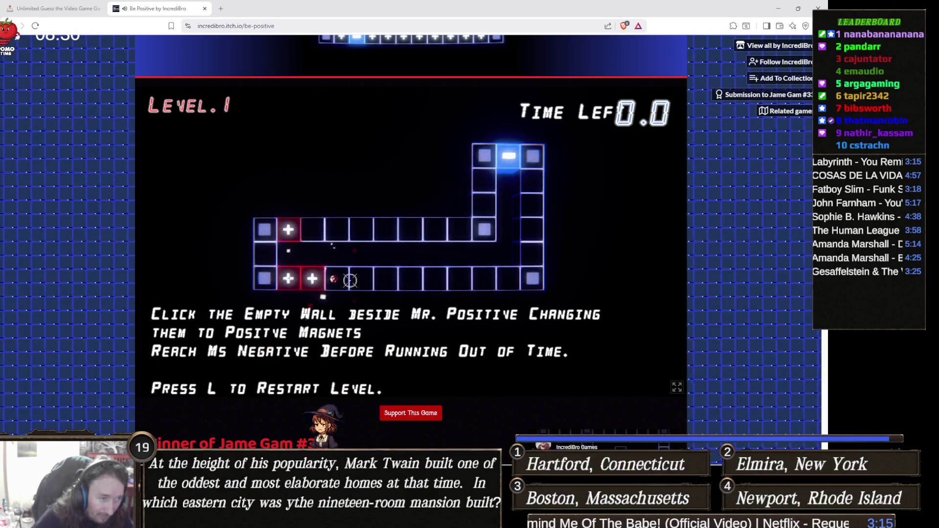
pyautogui.click(342, 278)
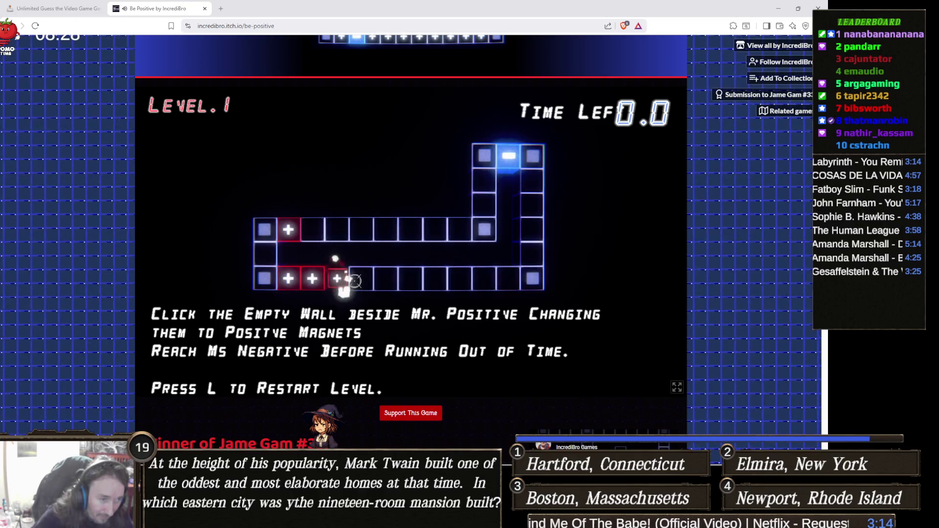
pyautogui.click(508, 277)
pyautogui.click(532, 180)
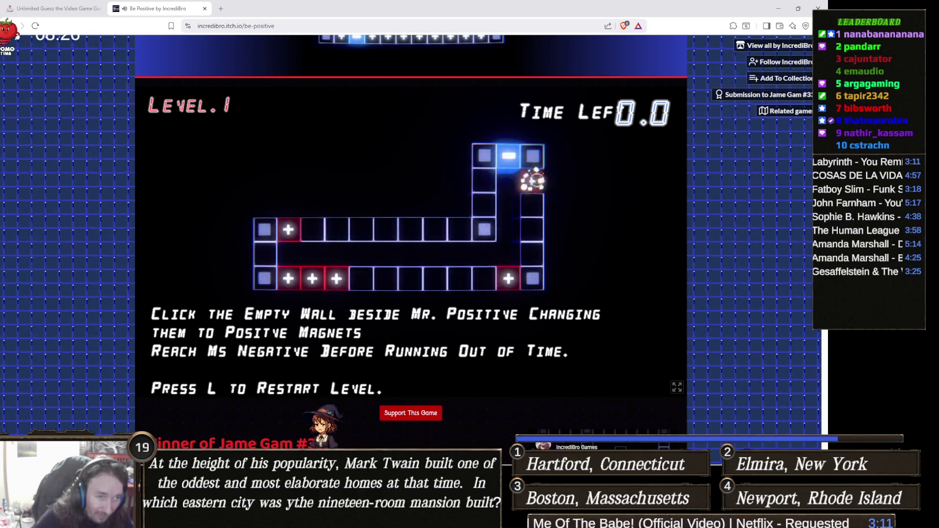
pyautogui.click(482, 183)
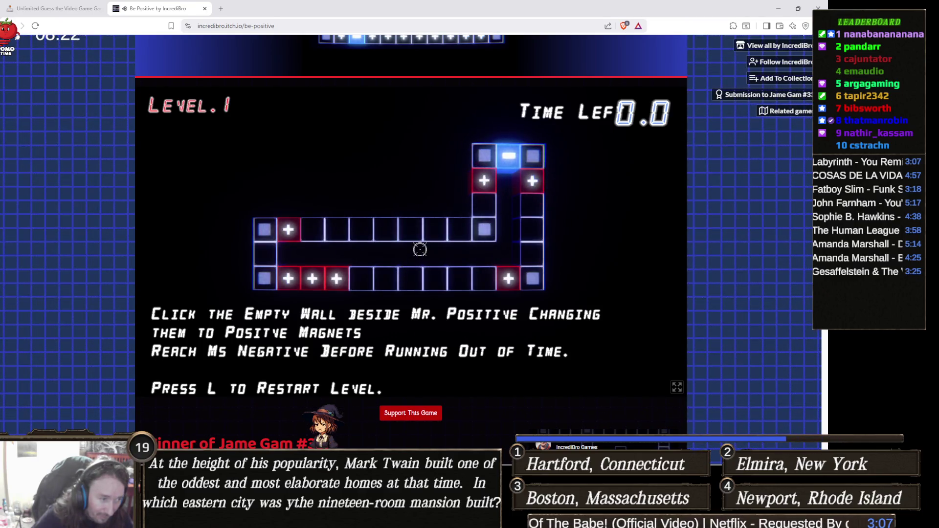
pyautogui.click(361, 278)
pyautogui.click(411, 278)
pyautogui.click(435, 279)
pyautogui.click(459, 278)
pyautogui.click(484, 278)
pyautogui.click(532, 254)
pyautogui.click(531, 230)
pyautogui.click(531, 205)
pyautogui.click(530, 182)
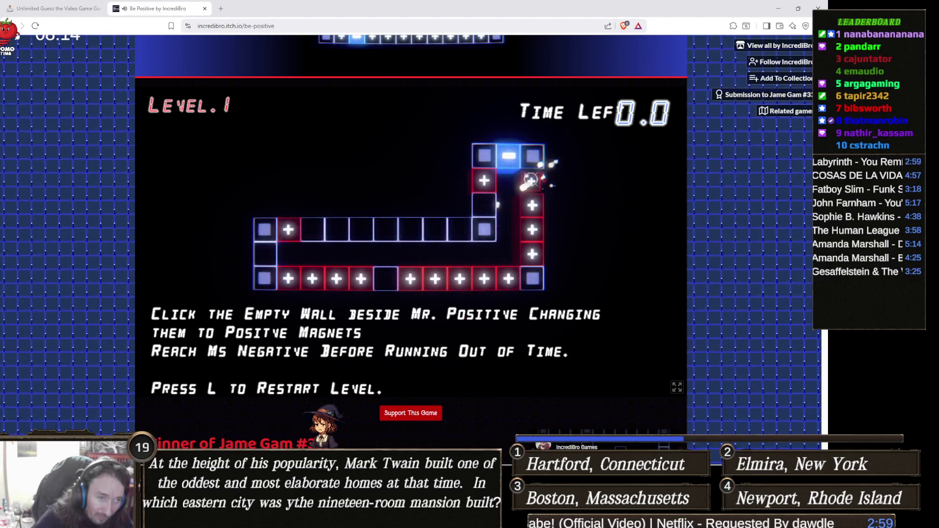
pyautogui.click(320, 230)
pyautogui.click(343, 229)
pyautogui.click(364, 229)
pyautogui.click(389, 230)
pyautogui.click(411, 229)
pyautogui.click(435, 230)
pyautogui.click(460, 230)
pyautogui.click(489, 211)
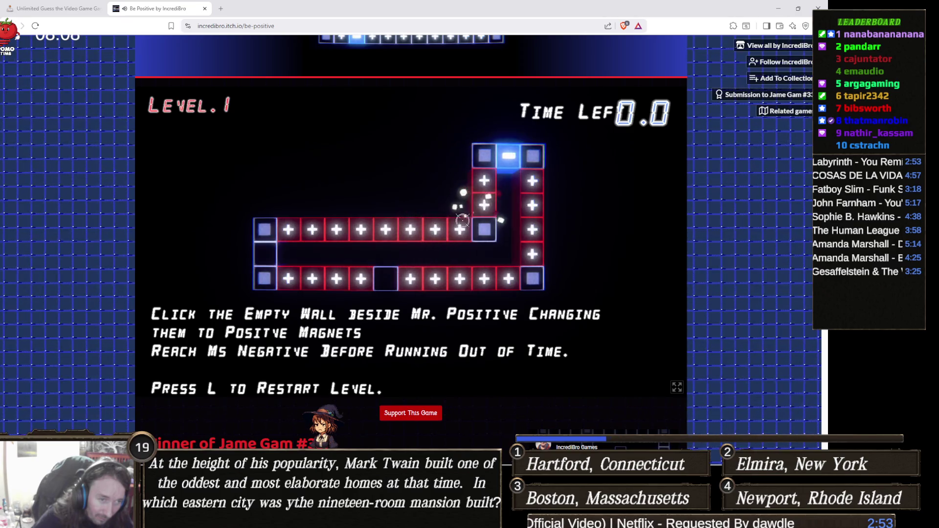
pyautogui.click(271, 252)
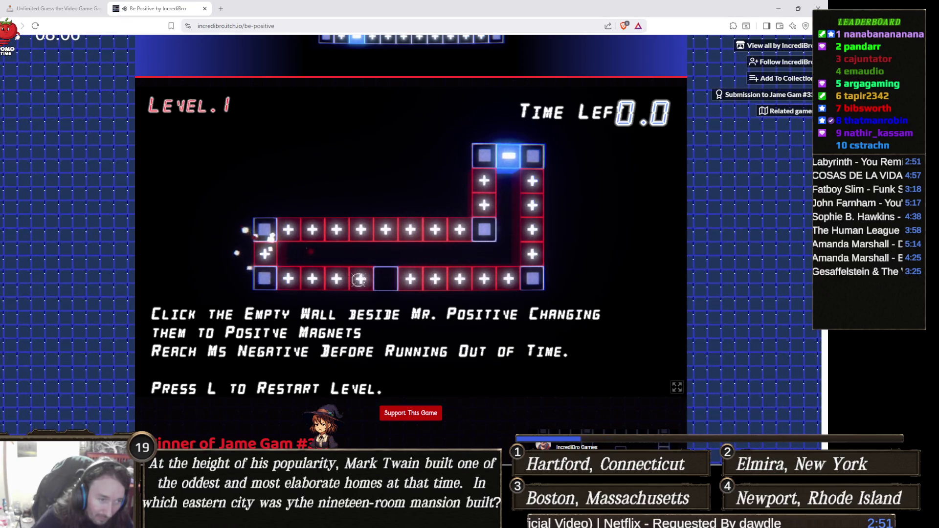
pyautogui.click(383, 277)
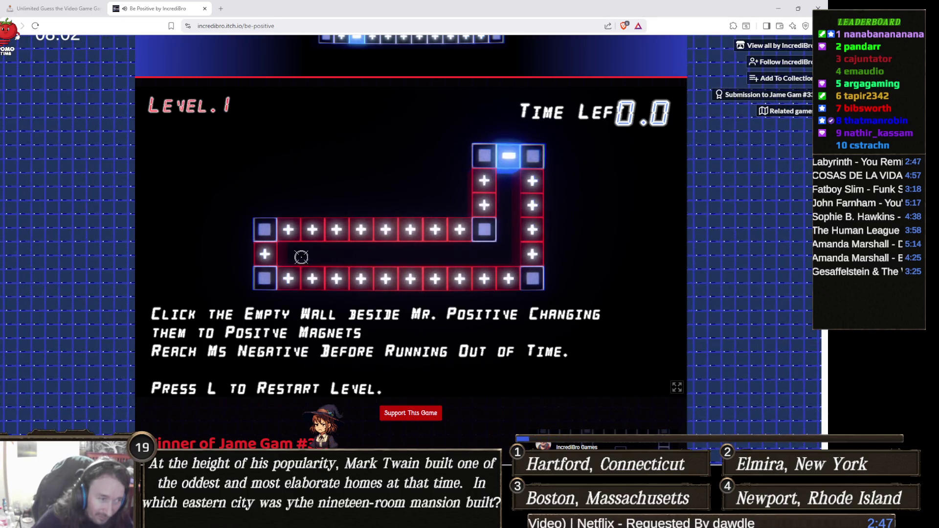
pyautogui.click(510, 175)
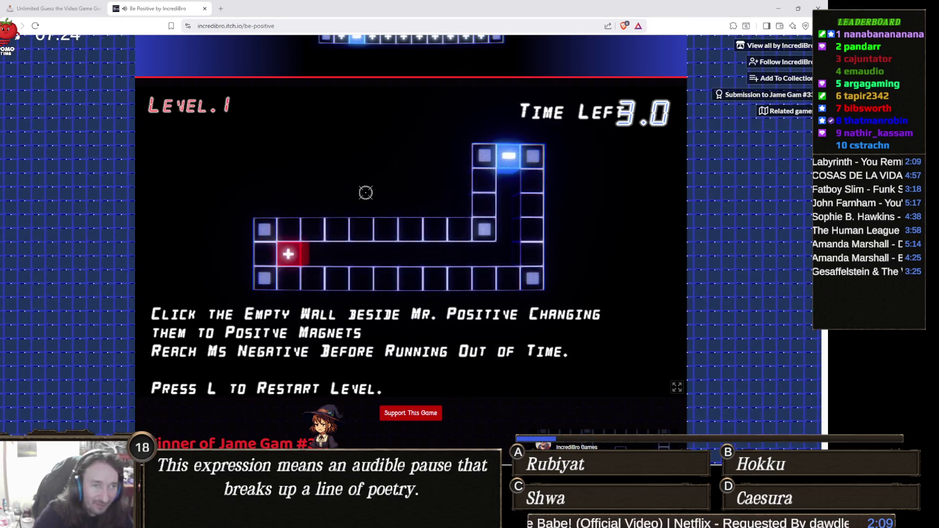
# - Place positive magnets around Mr. Positive, along the top row and up its right end
pyautogui.click(288, 230)
pyautogui.click(288, 278)
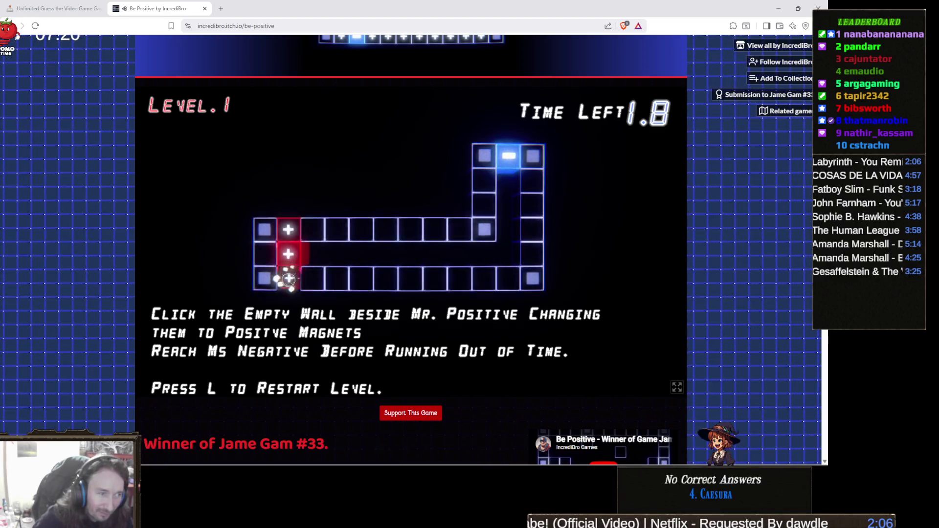
pyautogui.click(318, 234)
pyautogui.click(345, 233)
pyautogui.click(386, 230)
pyautogui.click(410, 229)
pyautogui.click(434, 229)
pyautogui.click(459, 229)
pyautogui.click(484, 205)
pyautogui.click(484, 181)
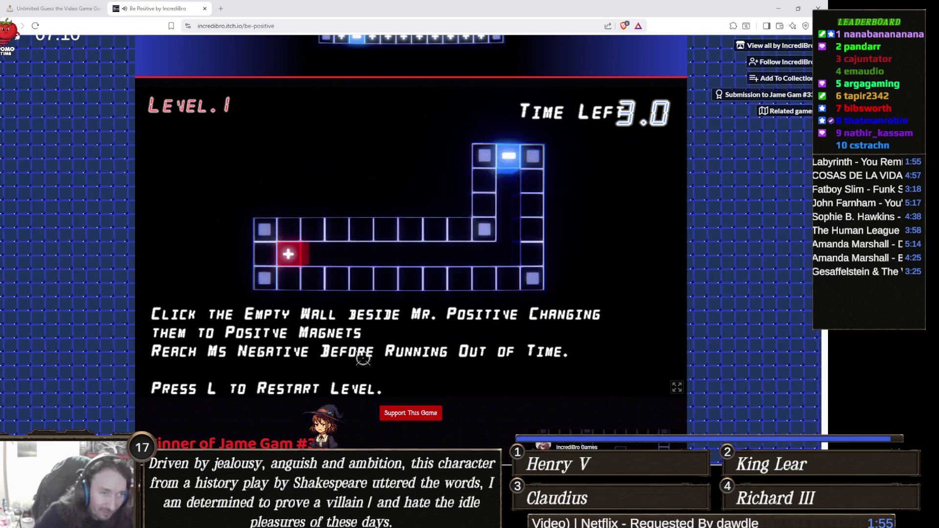
# - Retry with positive walls beside Mr. Positive and one magnet in the bottom row
pyautogui.click(286, 230)
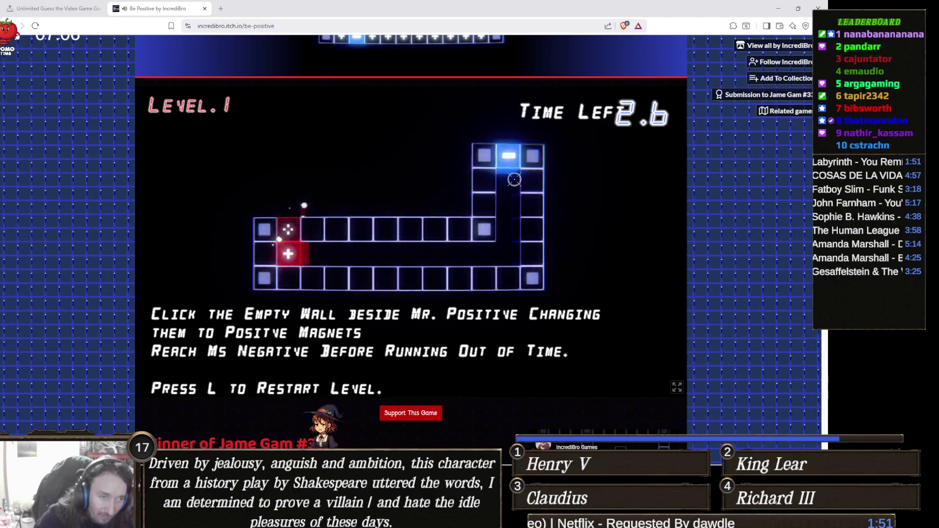
pyautogui.click(484, 181)
pyautogui.click(532, 180)
pyautogui.click(288, 278)
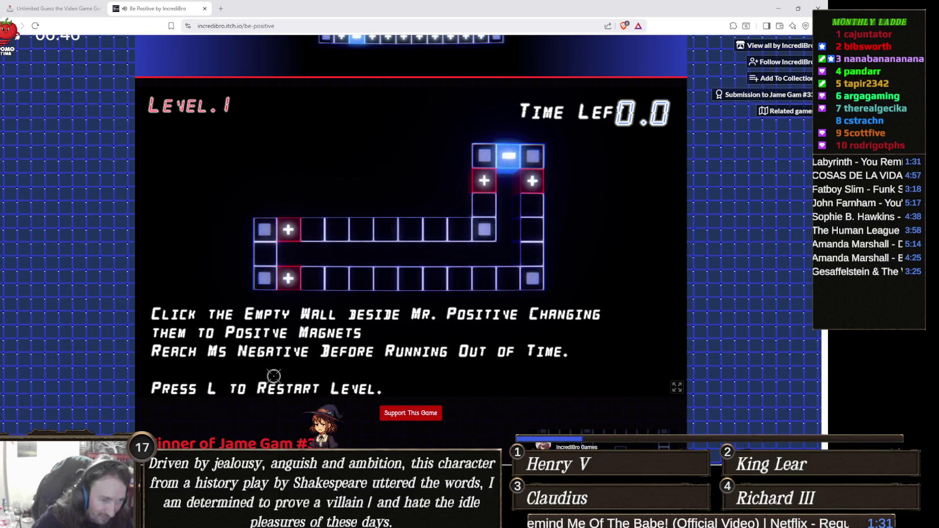
# - Make a last attempt magnetizing the wall above Mr. Positive, then scroll to the game description
pyautogui.click(303, 230)
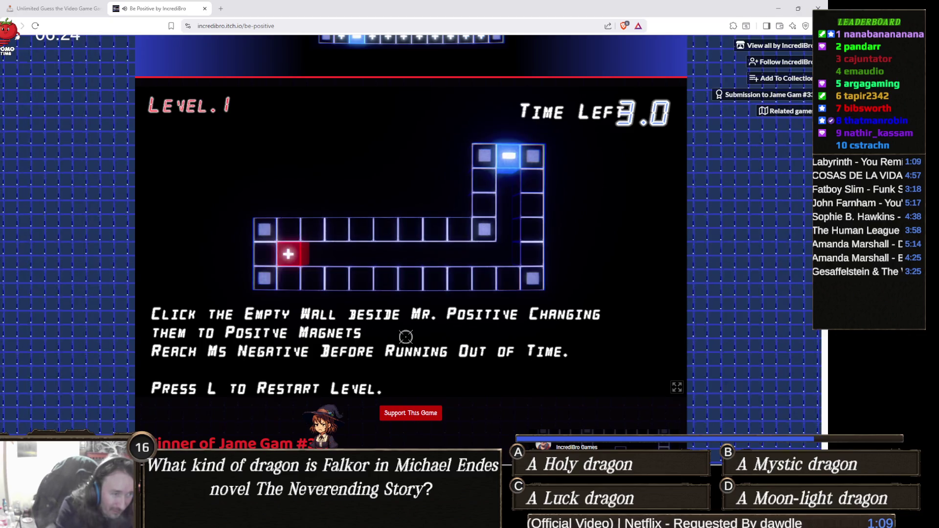
pyautogui.click(294, 225)
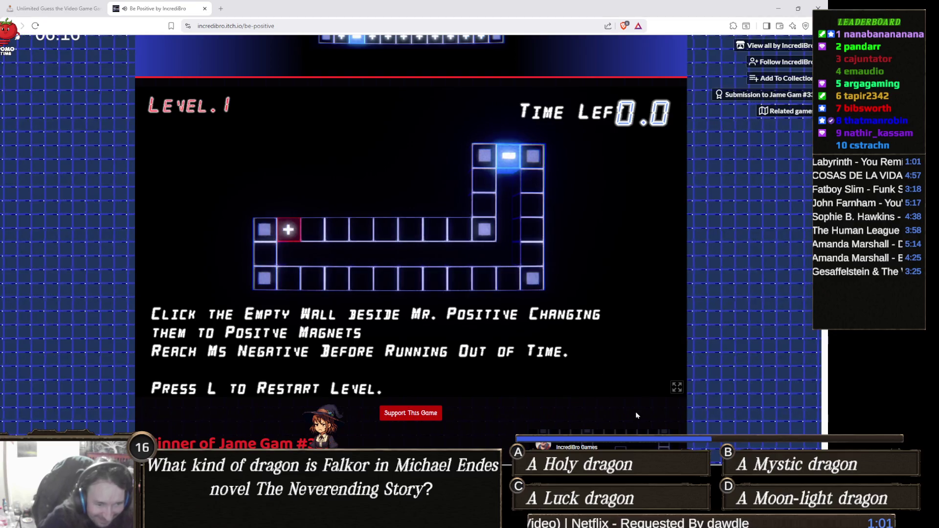
pyautogui.scroll(-3, 599, 333)
pyautogui.scroll(-3, 451, 366)
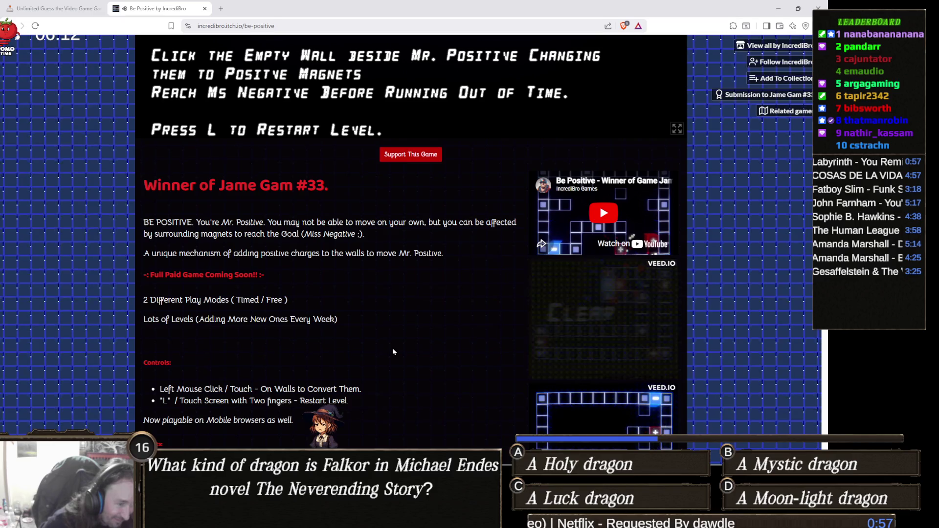
# - Scroll down the Be Positive itch.io page, then back up to the Level 1 game canvas
pyautogui.scroll(-2, 392, 348)
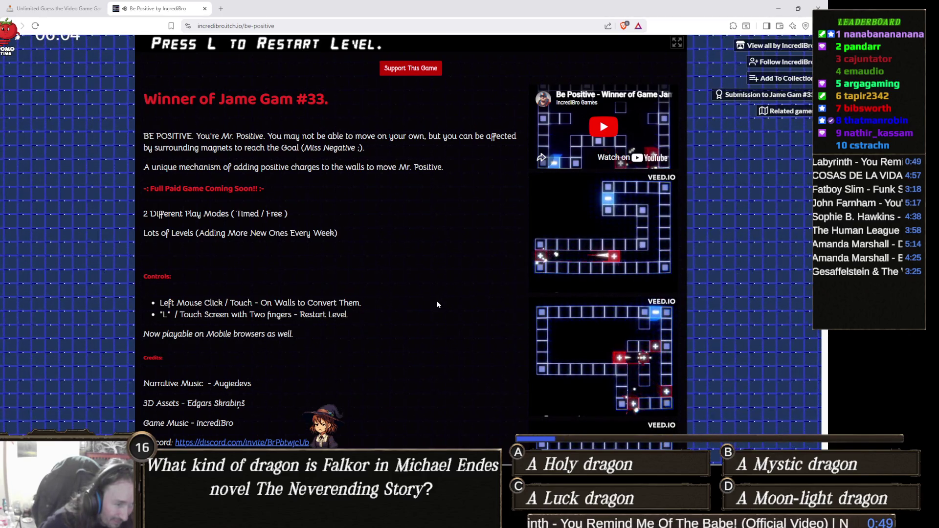
pyautogui.scroll(8, 437, 304)
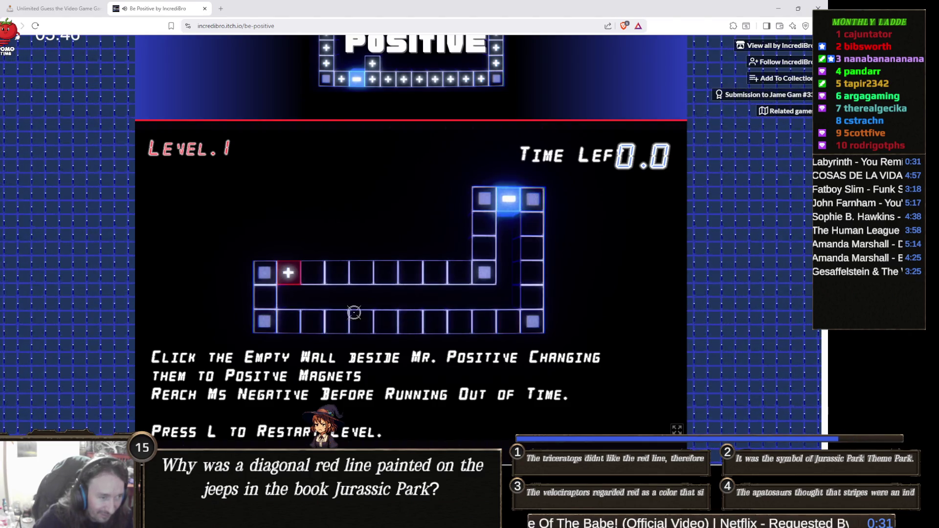
# - Attempt Level 1 by magnetizing the bottom, left and top wall cells around Mr. Positive
pyautogui.click(266, 272)
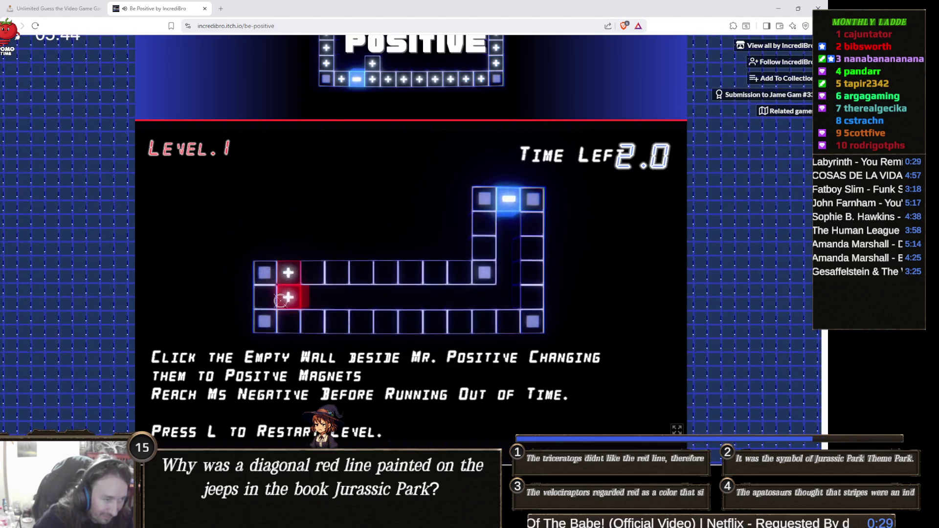
pyautogui.click(281, 320)
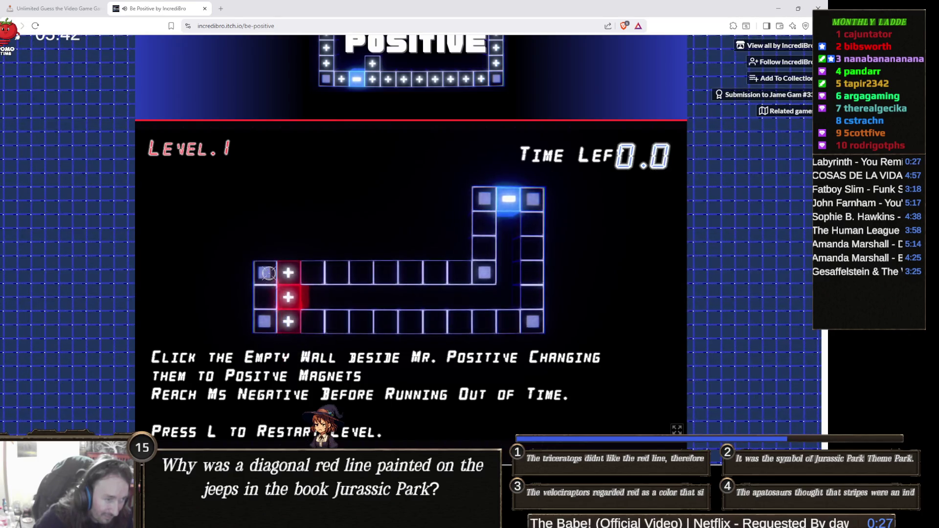
pyautogui.click(268, 291)
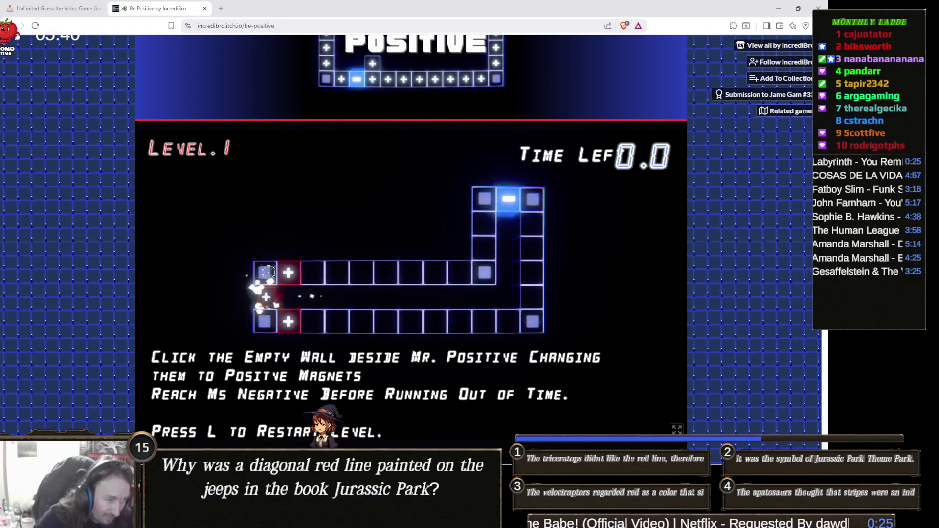
pyautogui.click(336, 272)
pyautogui.click(410, 273)
pyautogui.click(435, 272)
pyautogui.click(459, 282)
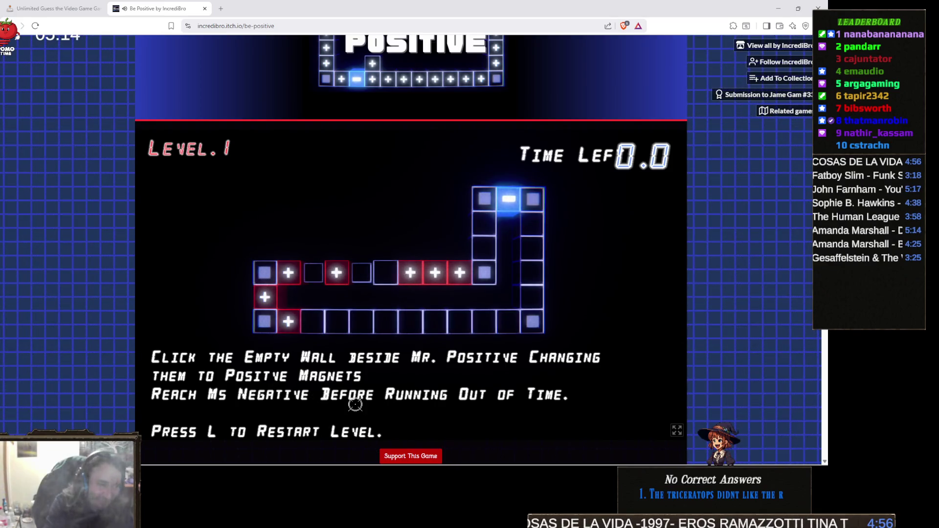
# - Restart Level 1 with L twice, then push Mr. Positive right and launch him toward Ms Negative
pyautogui.press('l')
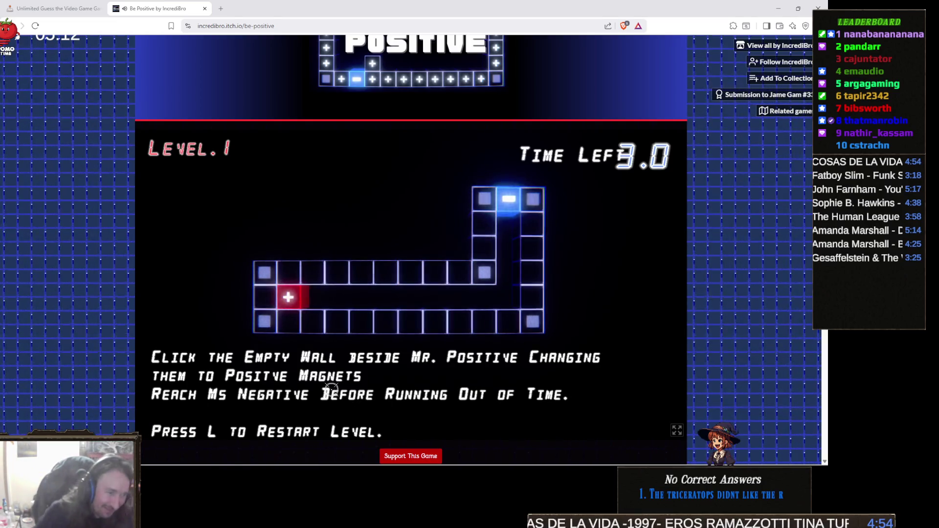
pyautogui.click(266, 300)
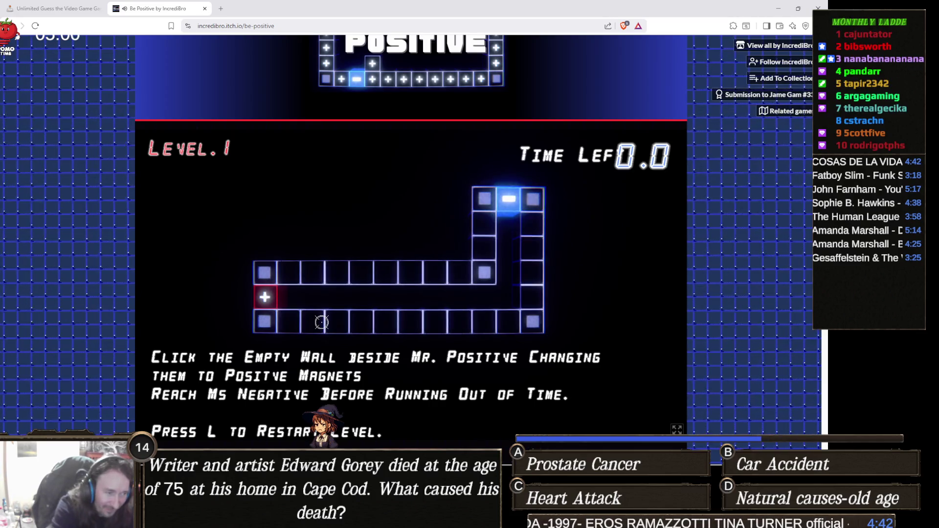
pyautogui.press('l')
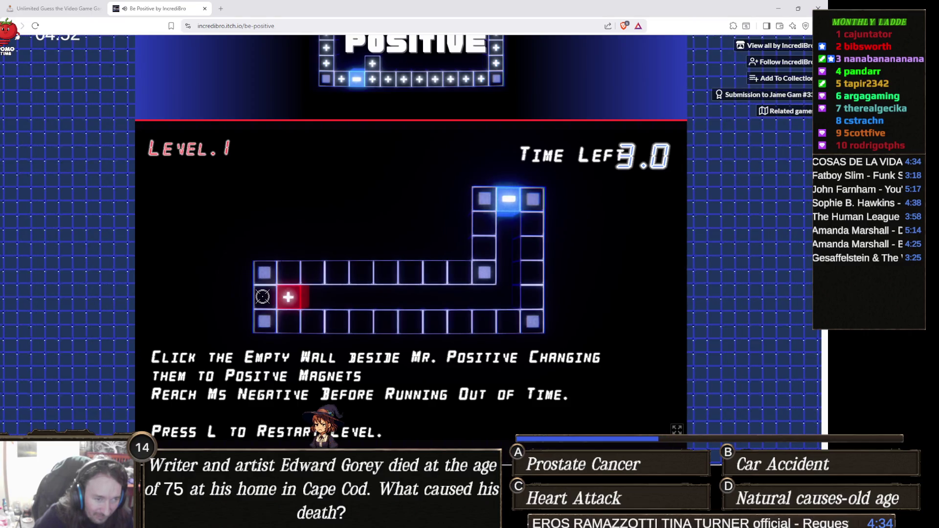
pyautogui.click(262, 297)
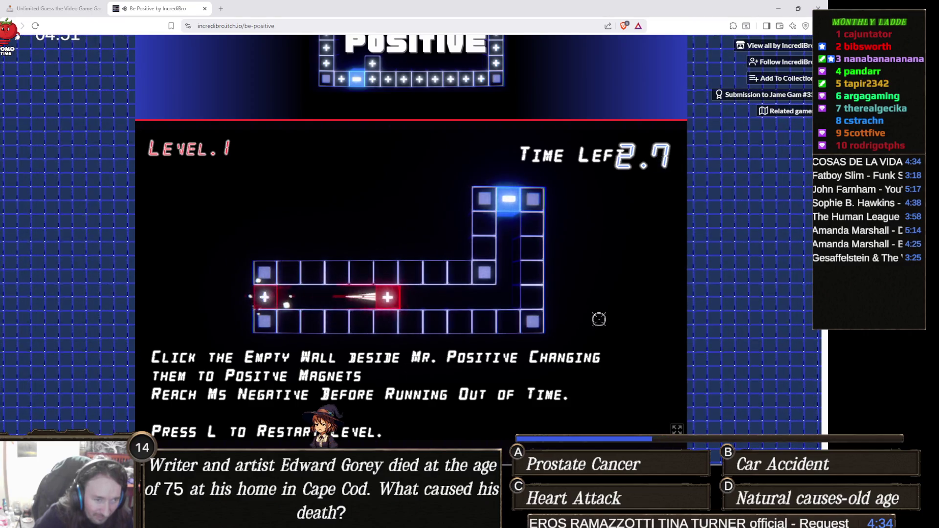
pyautogui.click(509, 320)
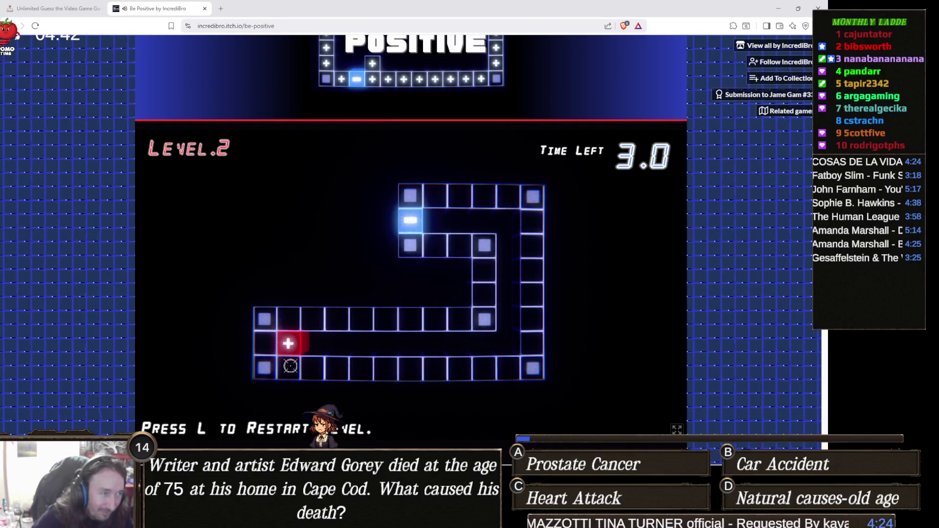
# - Clear Level 2 by sending Mr. Positive along the track and up into Ms Negative, then attempt Level 3
pyautogui.click(267, 346)
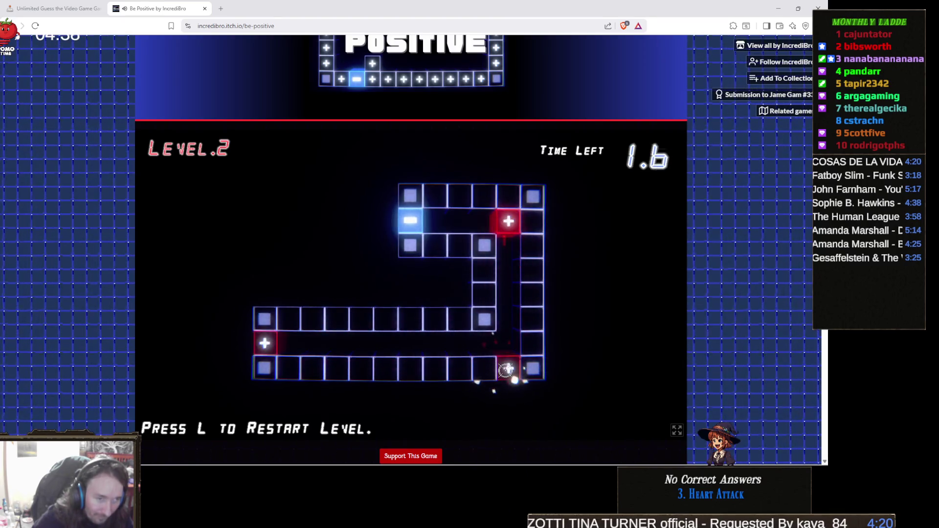
pyautogui.click(506, 370)
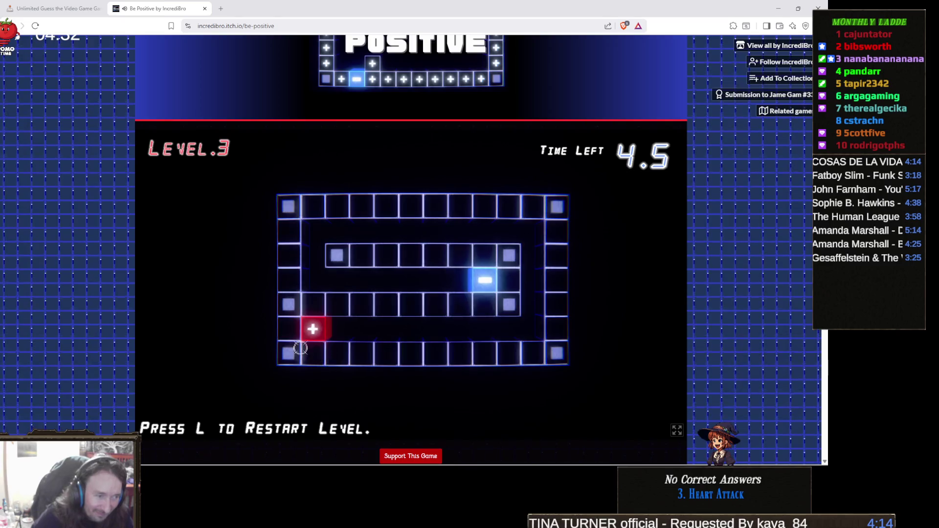
pyautogui.click(290, 326)
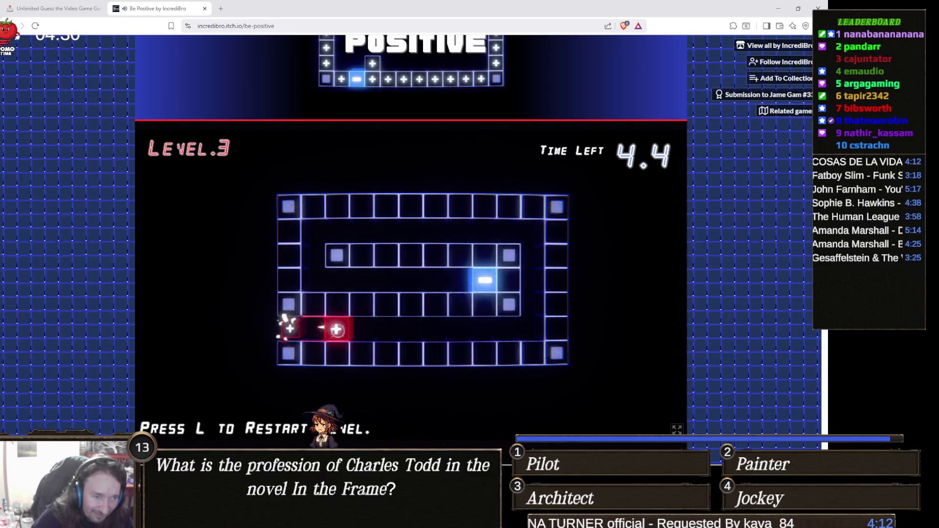
pyautogui.click(536, 338)
pyautogui.click(555, 230)
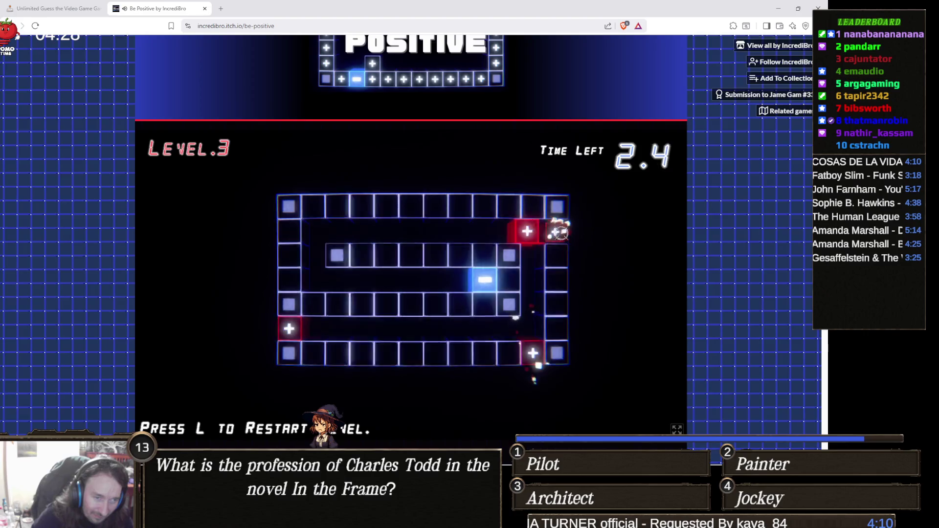
pyautogui.click(314, 230)
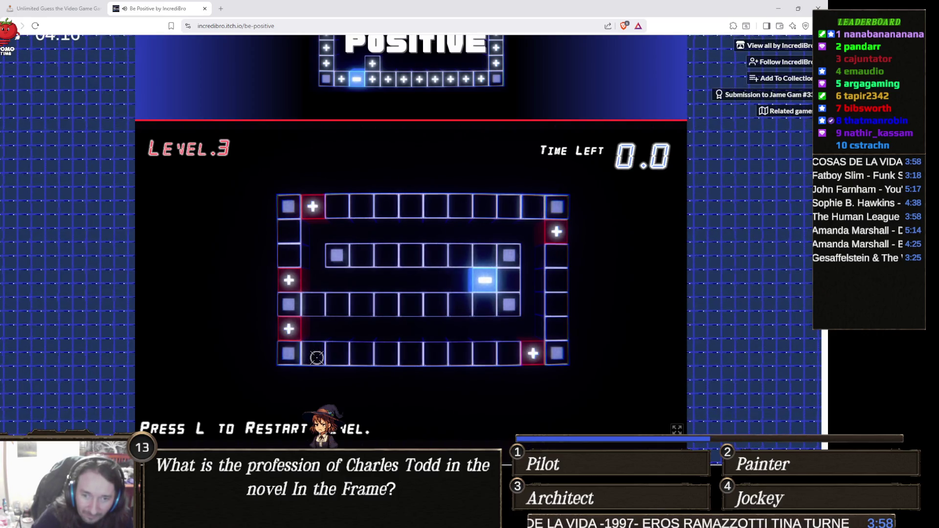
pyautogui.click(317, 358)
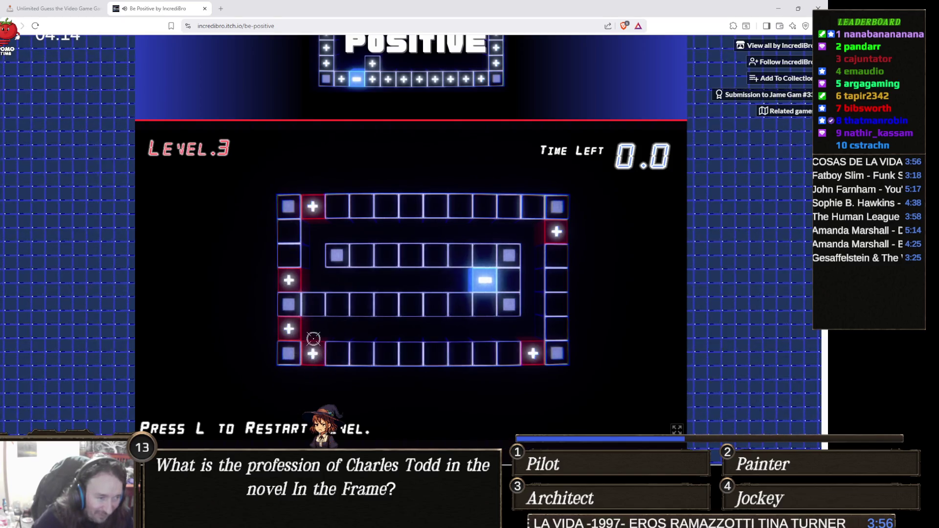
# - Retry Level 3, magnetizing walls to steer Mr. Positive into Ms Negative
pyautogui.click(292, 327)
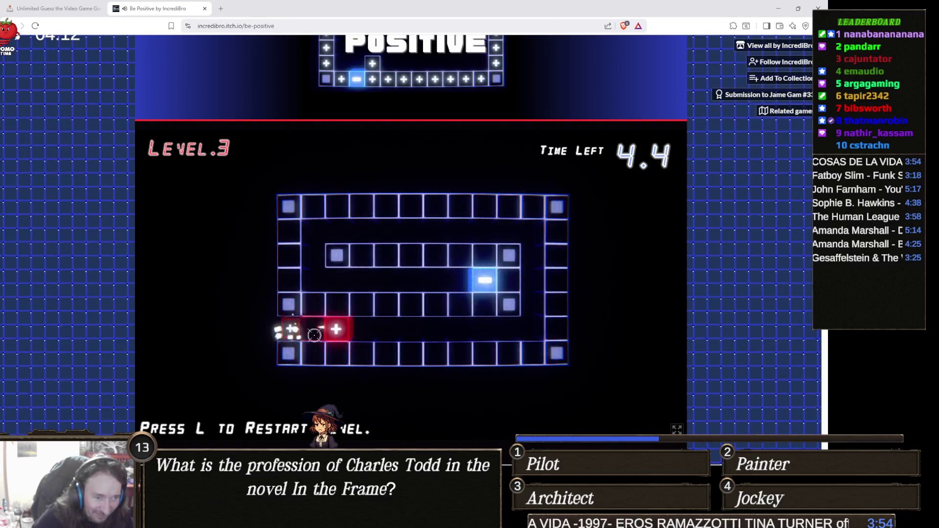
pyautogui.click(521, 348)
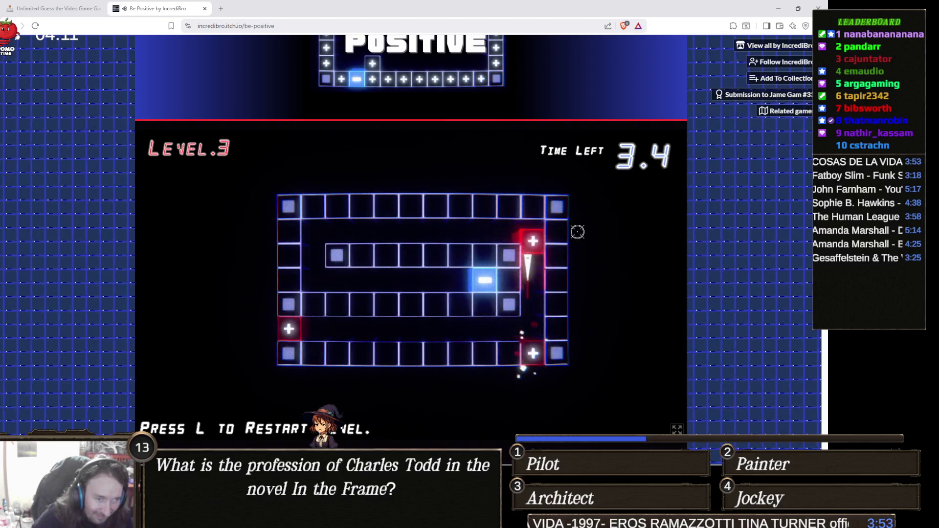
pyautogui.click(310, 237)
pyautogui.click(288, 279)
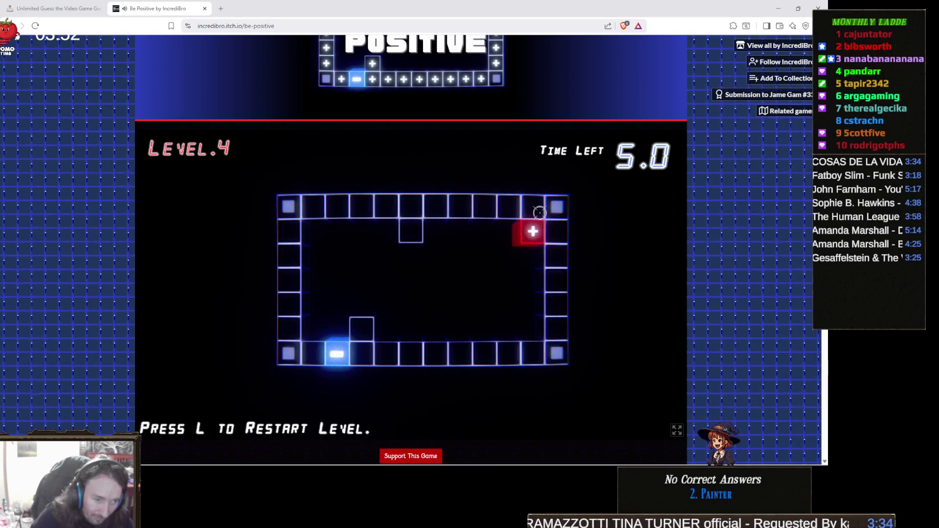
# - Attempt Level 4 by magnetizing wall tiles to steer Mr. Positive left and down
pyautogui.click(557, 322)
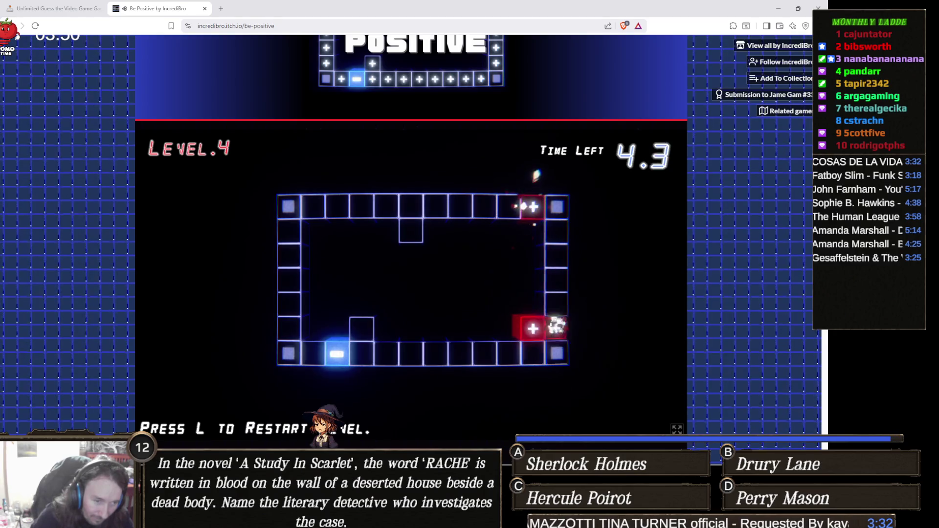
pyautogui.click(447, 327)
pyautogui.click(372, 226)
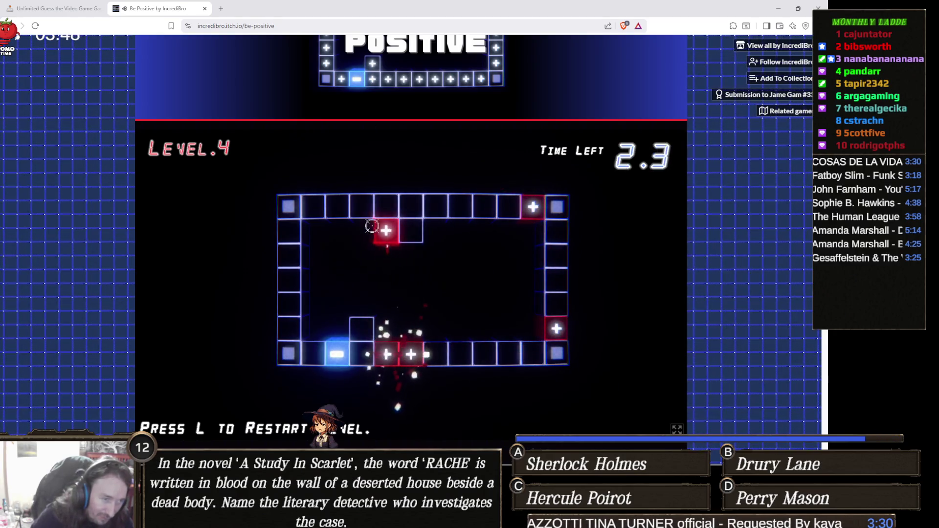
pyautogui.click(363, 230)
pyautogui.click(280, 318)
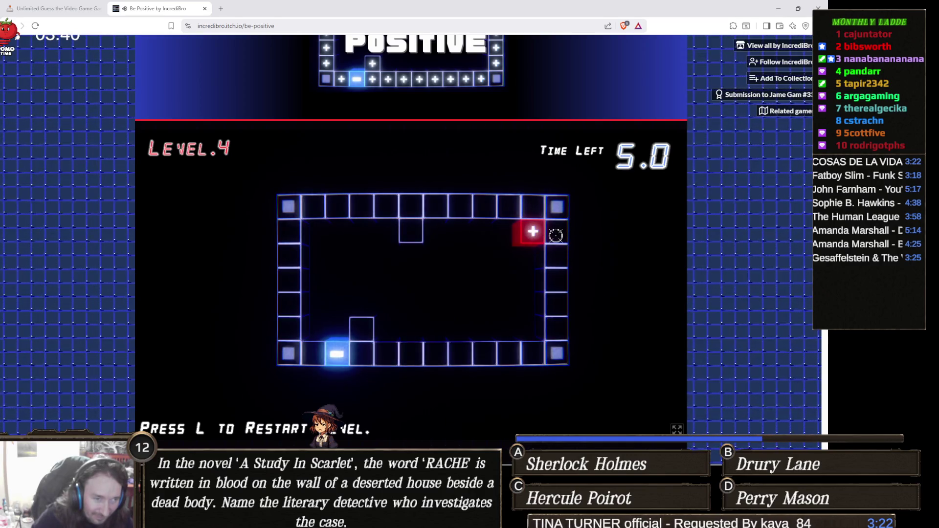
# - Reset Level 4 with L and send Mr. Positive down the right column to clear it
pyautogui.press('Left')
pyautogui.press('Down')
pyautogui.press('l')
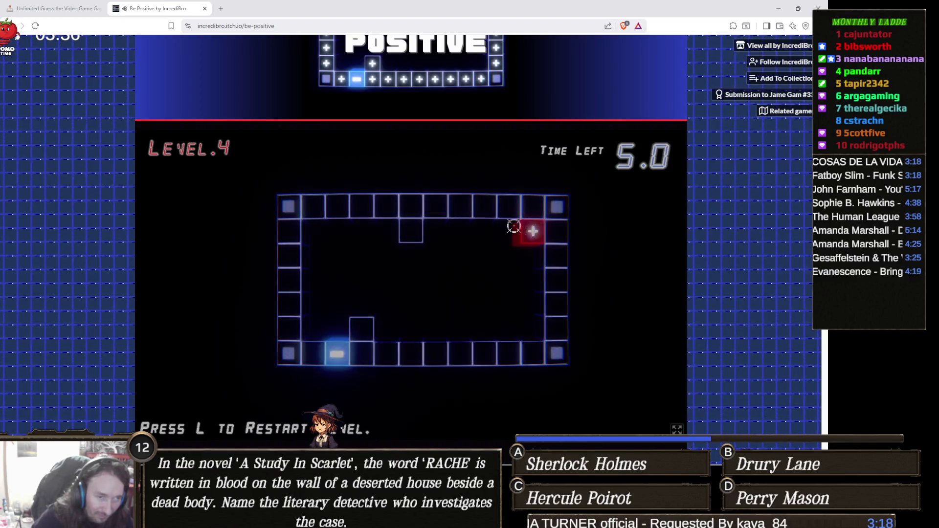
pyautogui.moveTo(554, 228)
pyautogui.mouseDown()
pyautogui.moveTo(558, 324)
pyautogui.moveTo(421, 328)
pyautogui.moveTo(392, 340)
pyautogui.moveTo(392, 239)
pyautogui.moveTo(427, 227)
pyautogui.moveTo(333, 227)
pyautogui.moveTo(311, 211)
pyautogui.moveTo(285, 325)
pyautogui.moveTo(358, 322)
pyautogui.mouseUp()
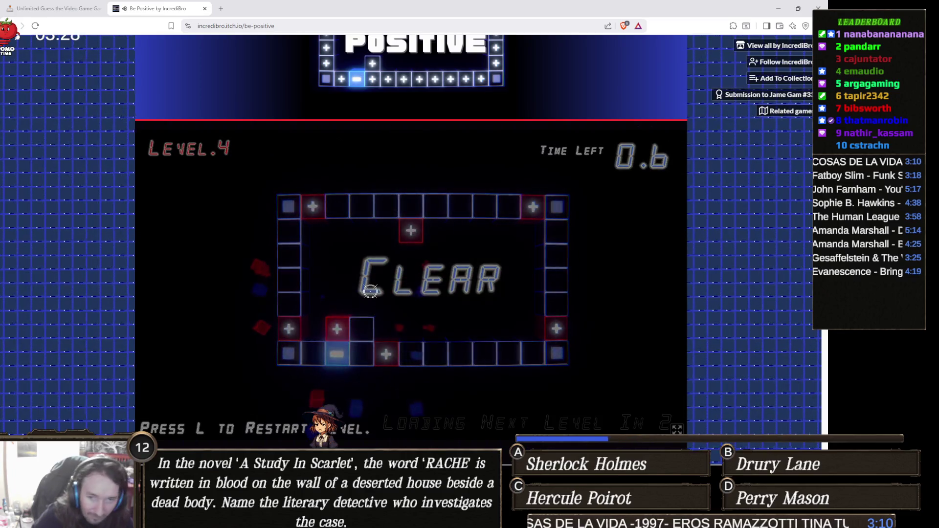
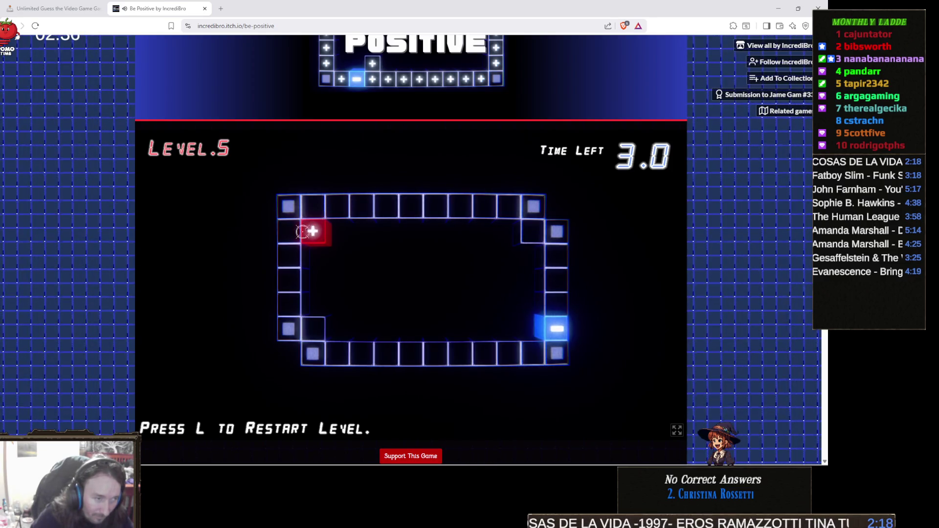
# - Place pluses left and lower-left, restart after time expires, then fire pluses down the left column and lower row
pyautogui.click(286, 235)
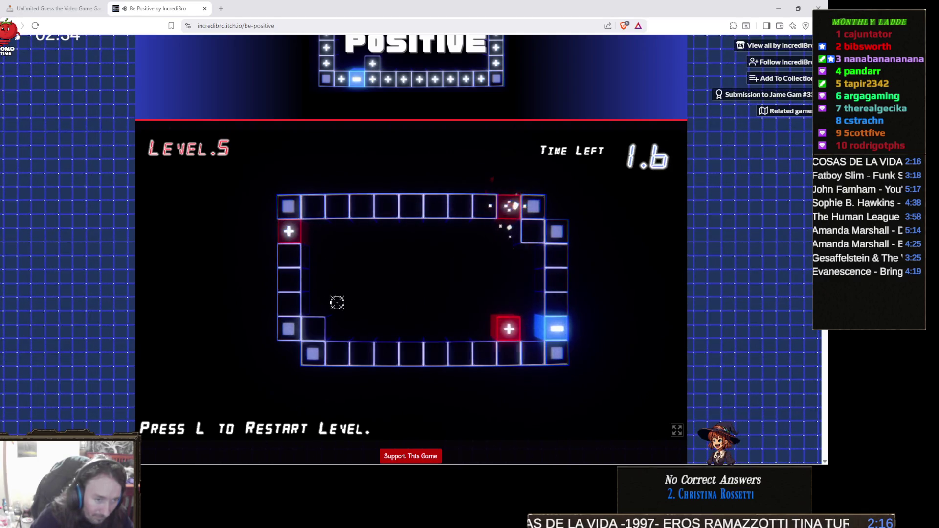
pyautogui.click(315, 329)
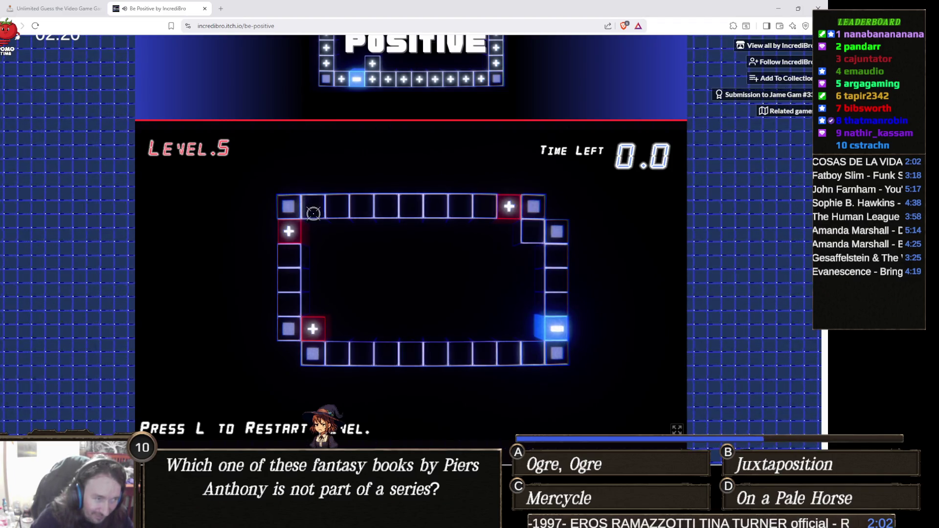
pyautogui.press('l')
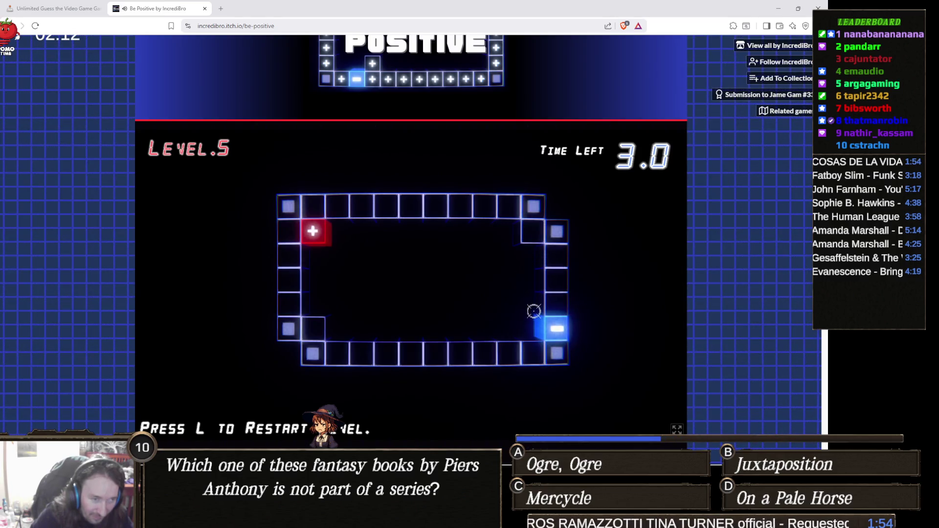
pyautogui.click(302, 294)
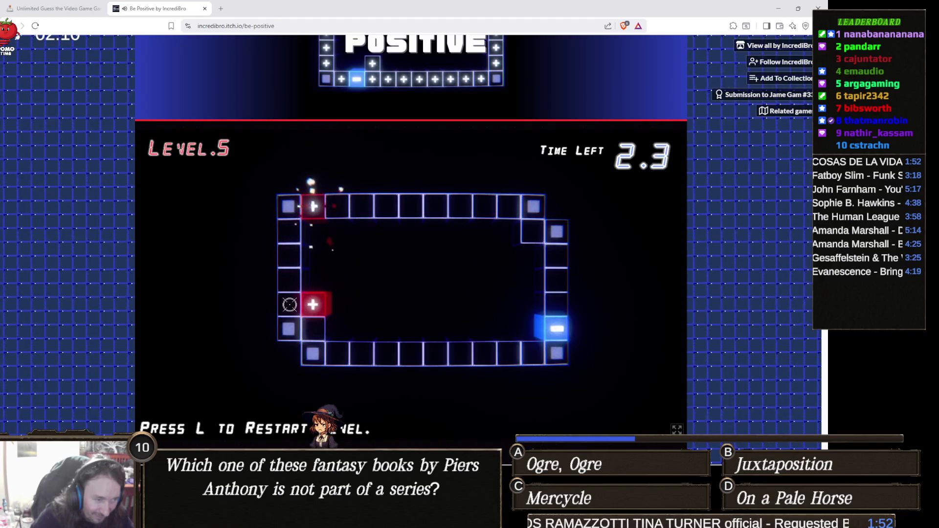
pyautogui.click(523, 306)
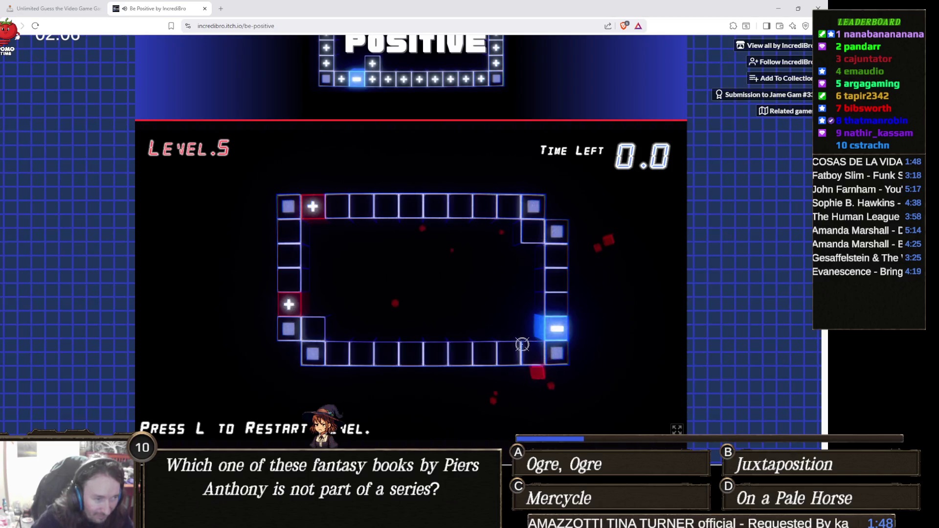
# - Restart level 5, place pluses top-left, bottom-right and right side, then restart again
pyautogui.moveTo(313, 206); pyautogui.dragTo(318, 232)
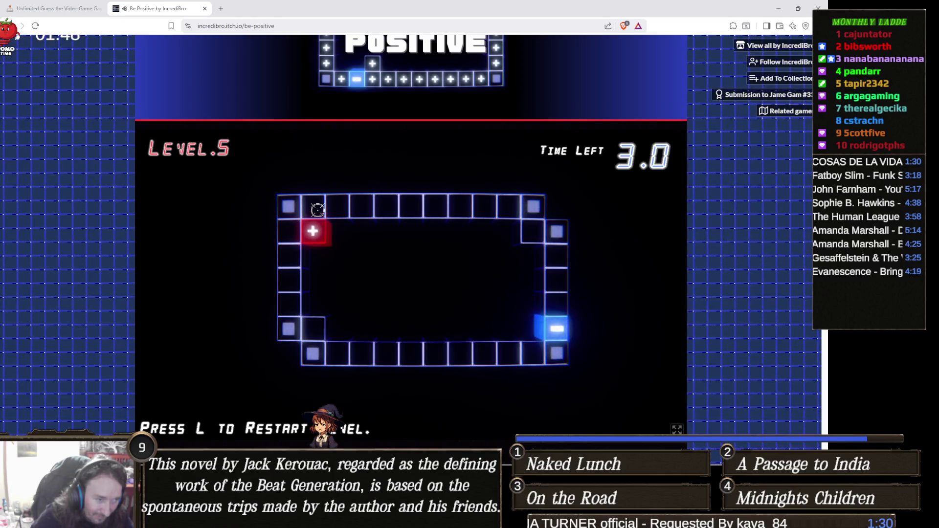
pyautogui.click(318, 210)
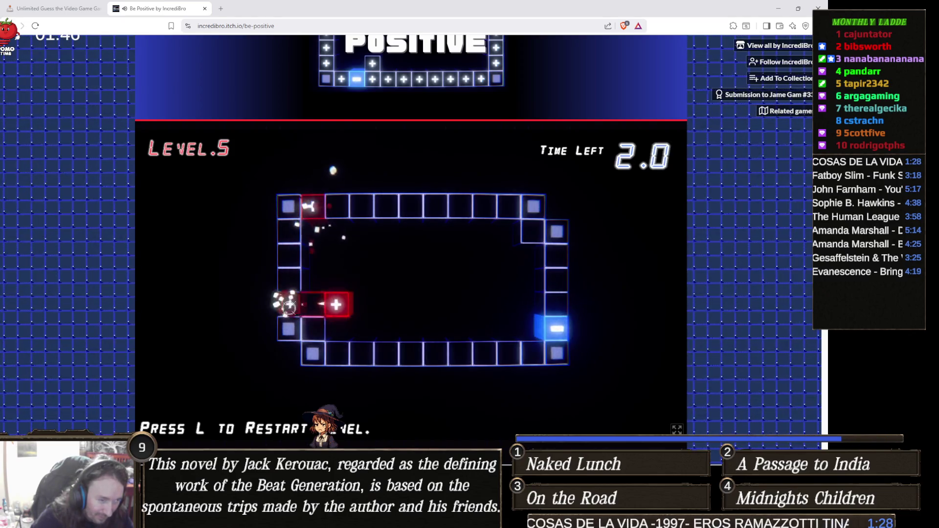
pyautogui.click(521, 360)
pyautogui.click(559, 304)
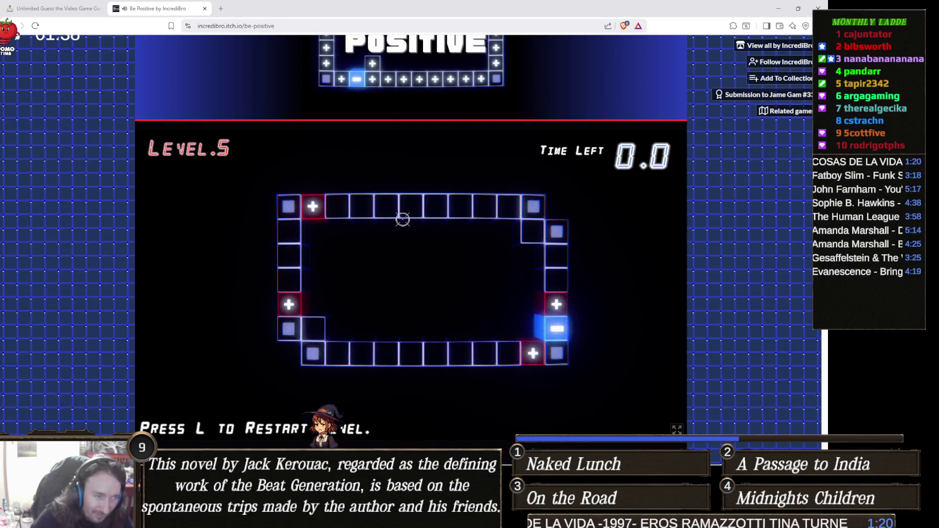
pyautogui.press('l')
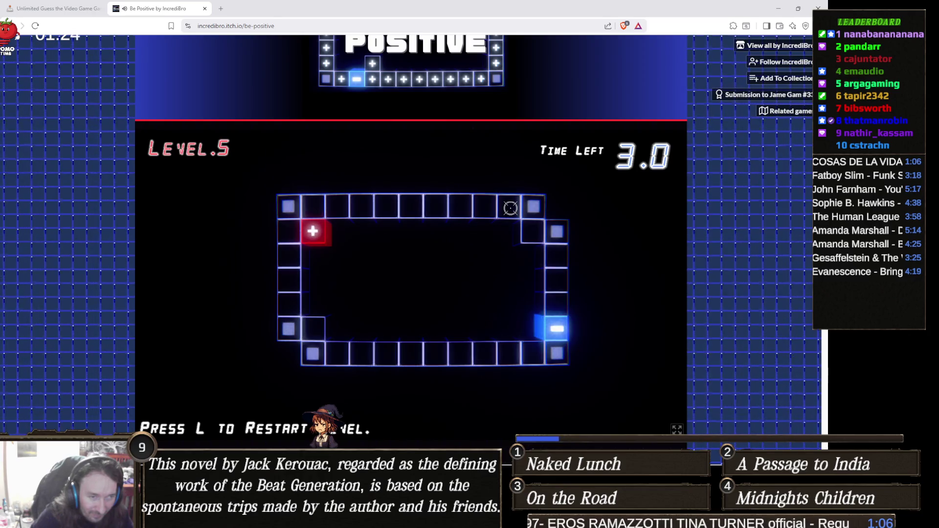
# - Place pluses in the top-right and left-column cells, reset the board, and fire the red tile right
pyautogui.click(510, 209)
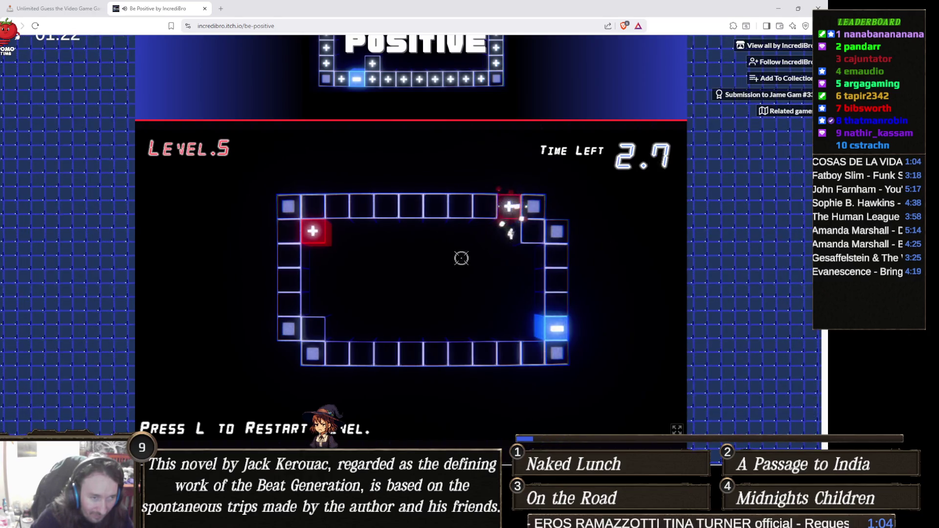
pyautogui.click(287, 235)
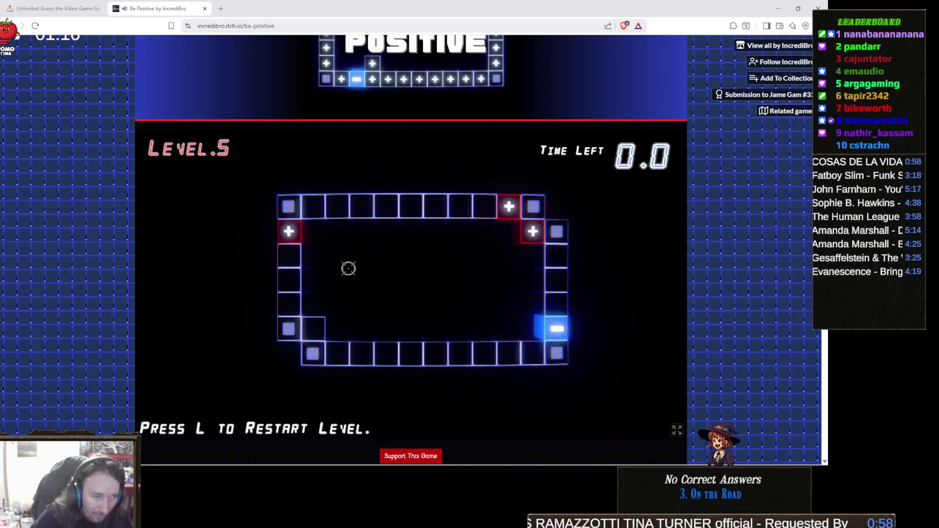
pyautogui.click(313, 229)
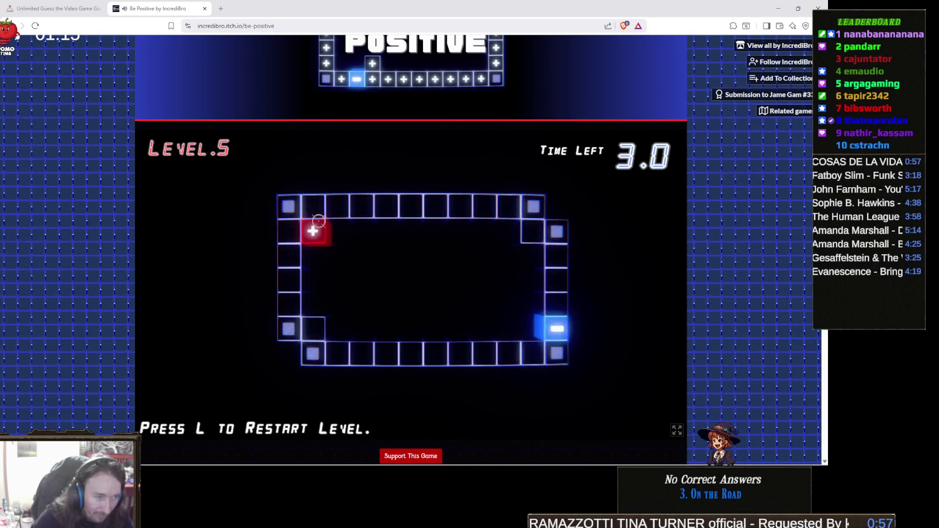
pyautogui.click(287, 229)
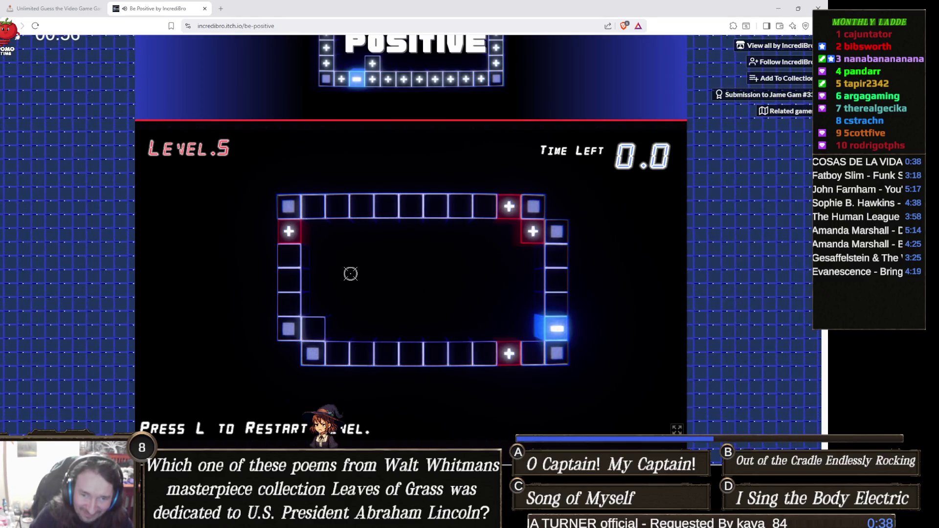
# - Restart level 5 and place pluses in the top, bottom-left and left-column cells until time expires
pyautogui.press('l')
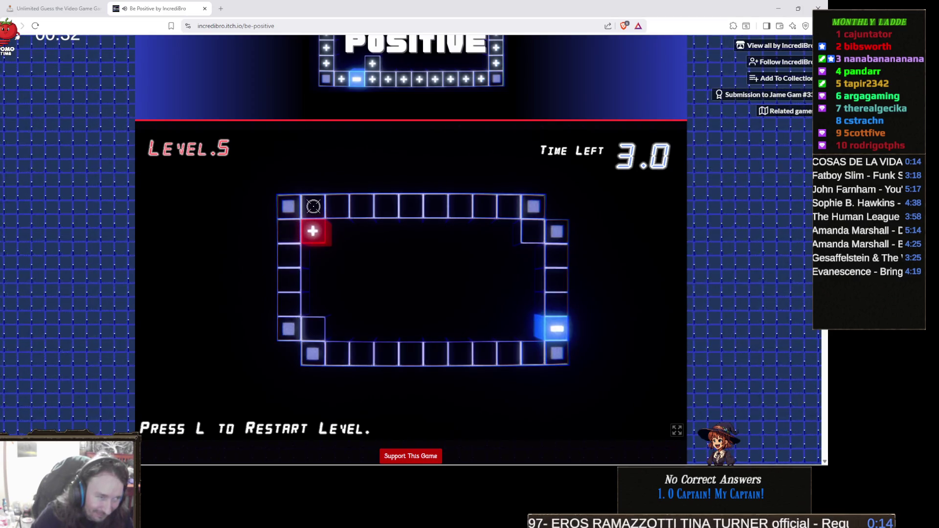
pyautogui.click(313, 206)
pyautogui.click(314, 328)
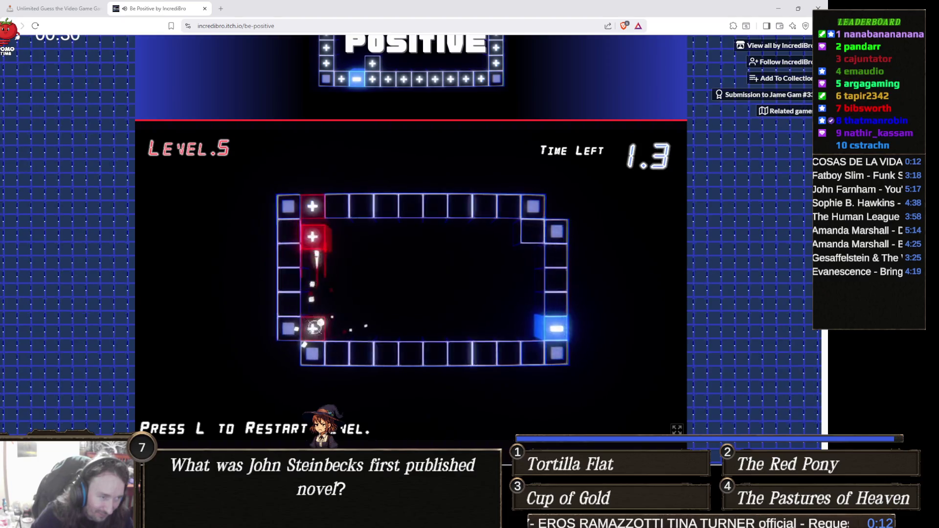
pyautogui.click(289, 280)
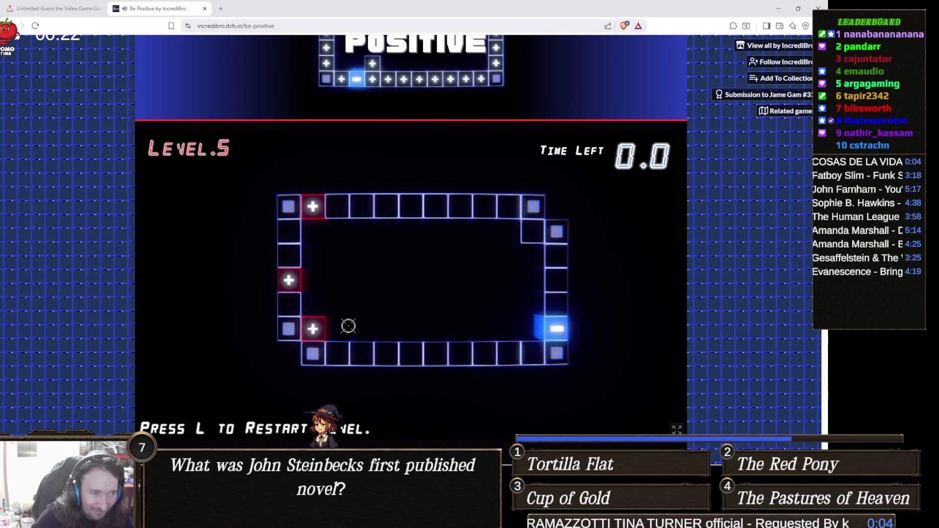
# - Restart twice, then place pluses in the top-left cell and on the left side before time expires
pyautogui.press('l')
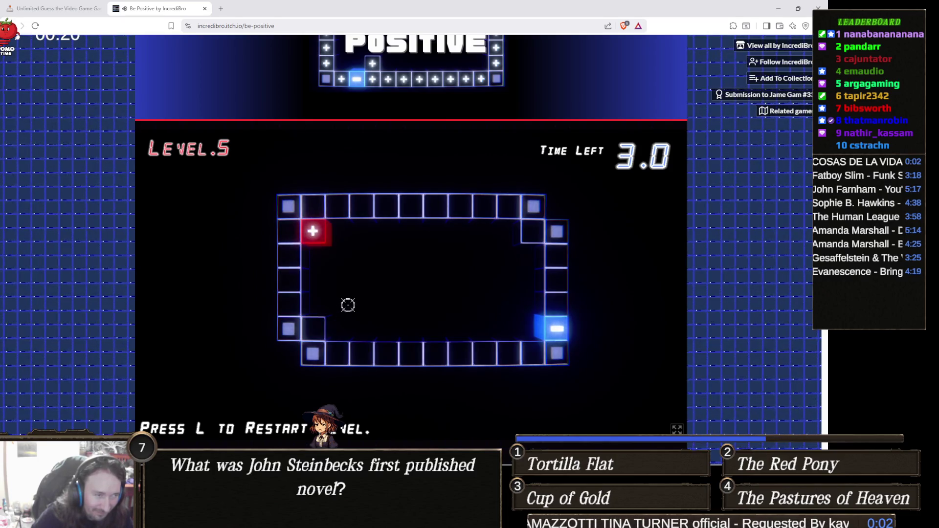
pyautogui.click(315, 327)
pyautogui.press('l')
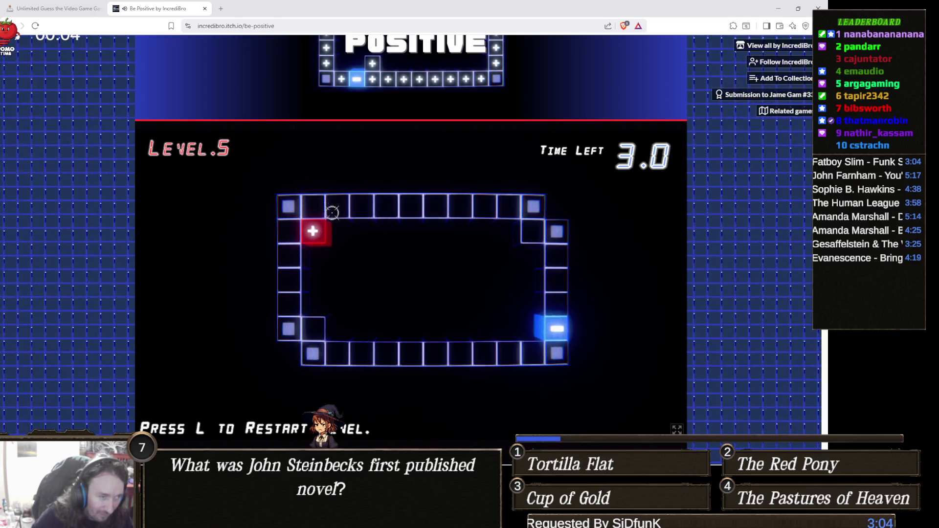
pyautogui.click(317, 210)
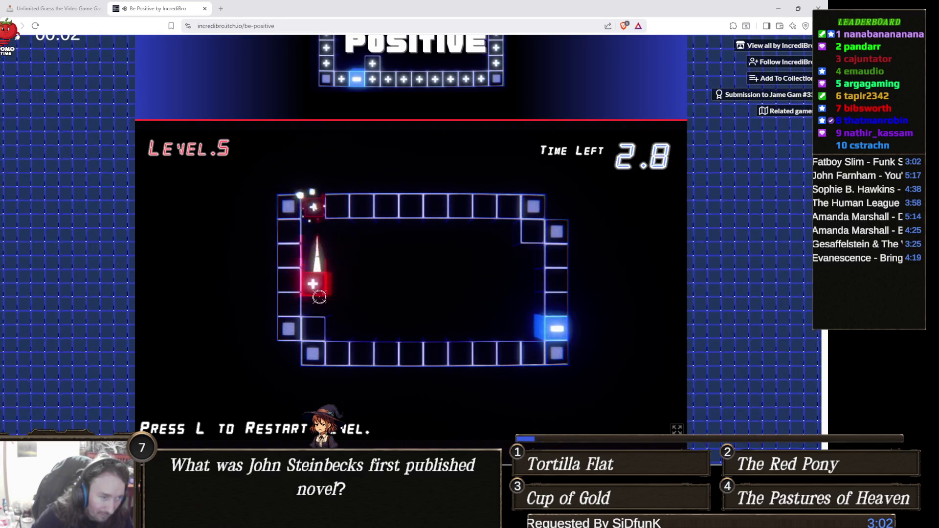
pyautogui.click(290, 271)
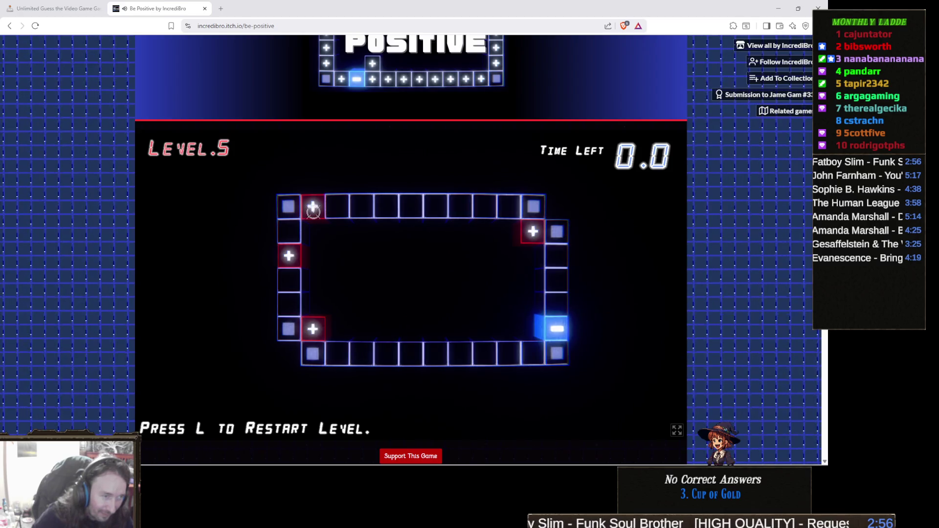
# - Restart, then place pluses lower-left and top-left to destroy the minus tile and get CLEAR
pyautogui.press('l')
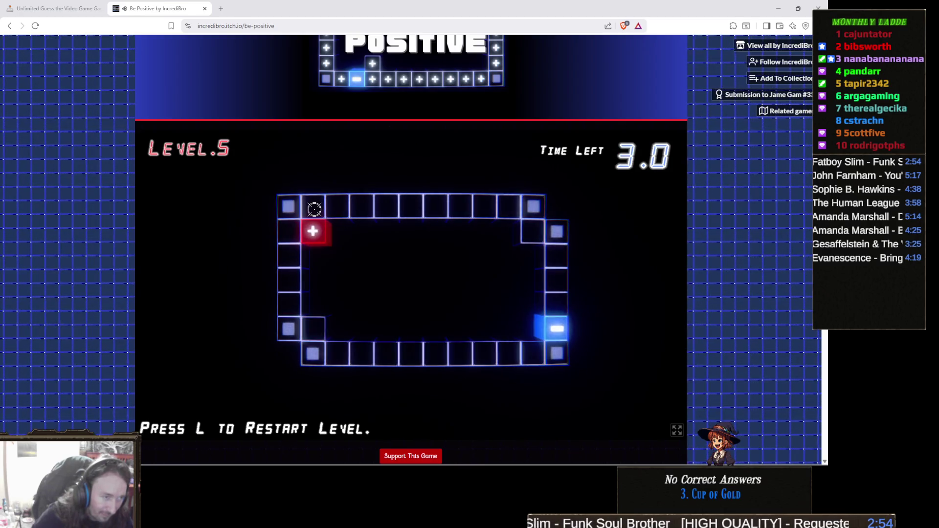
pyautogui.click(313, 324)
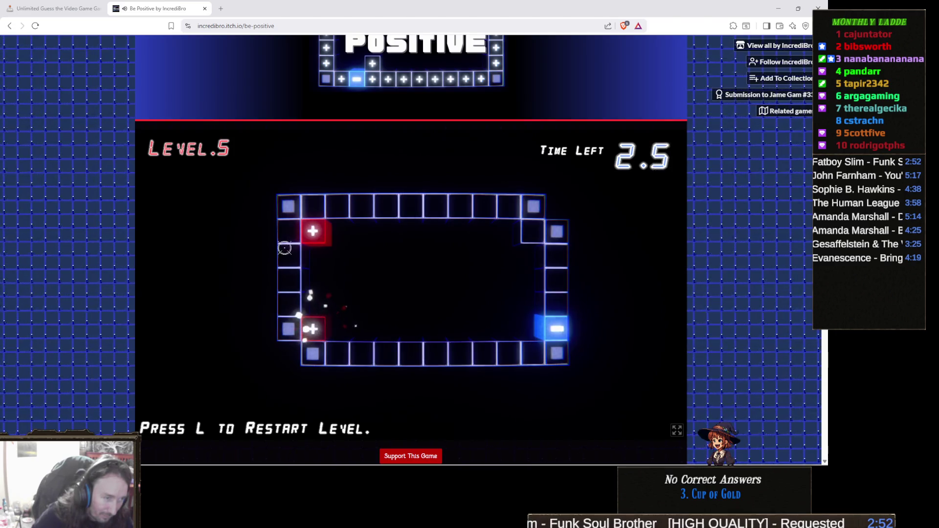
pyautogui.click(314, 217)
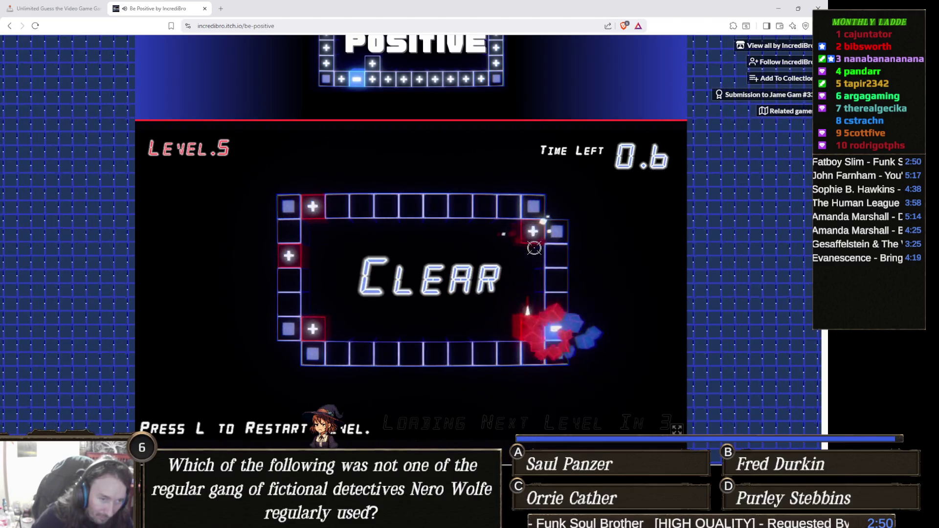